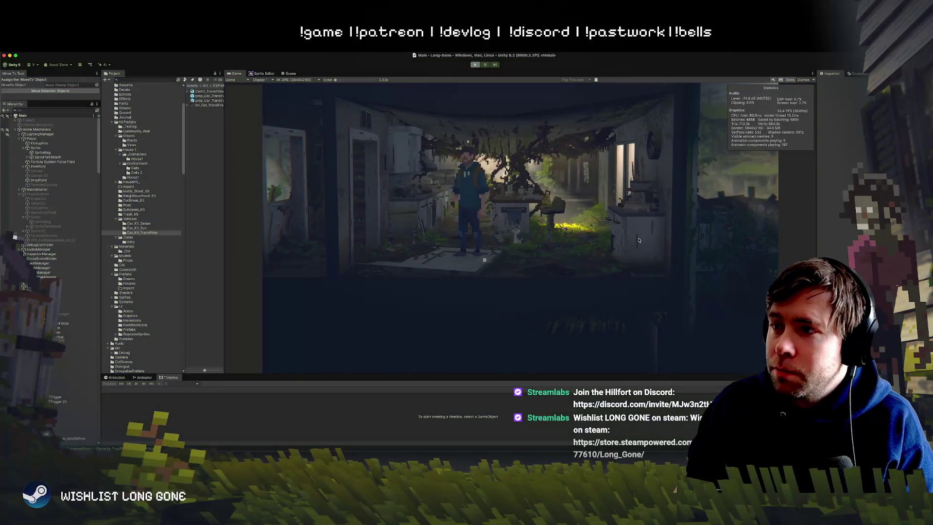
Step: Exit Play mode and return to editing the Long Gone town scene
key(super+p)
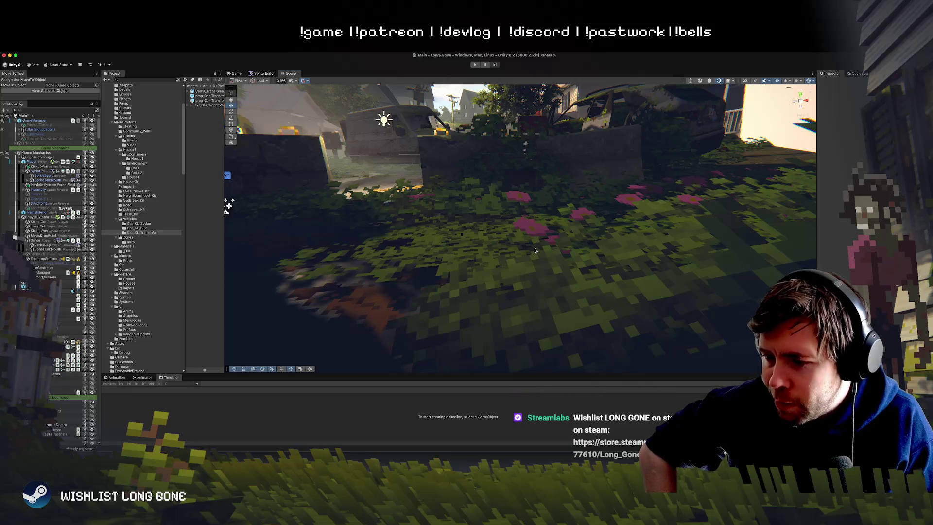
Step: Frame RoadEdgesOvergrowth, fly through the street and house interiors, then show the Game view
click(425, 189)
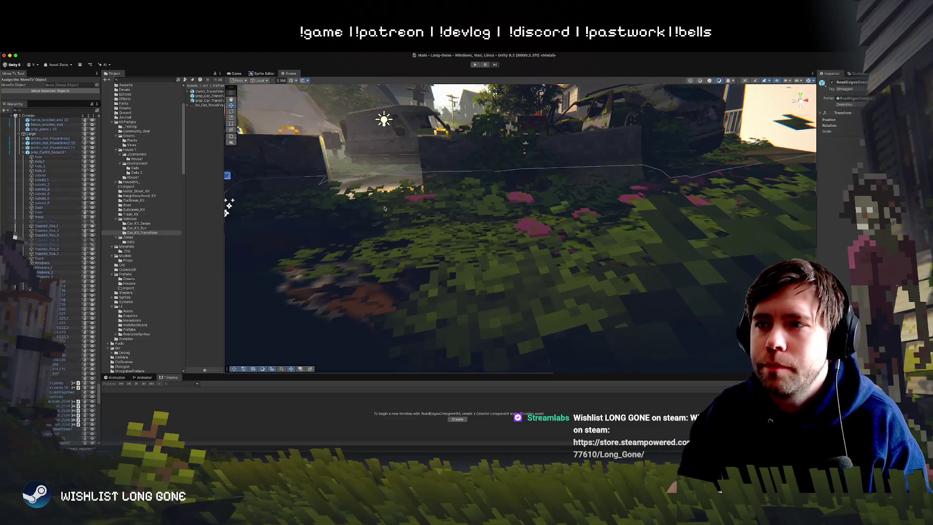
key(f)
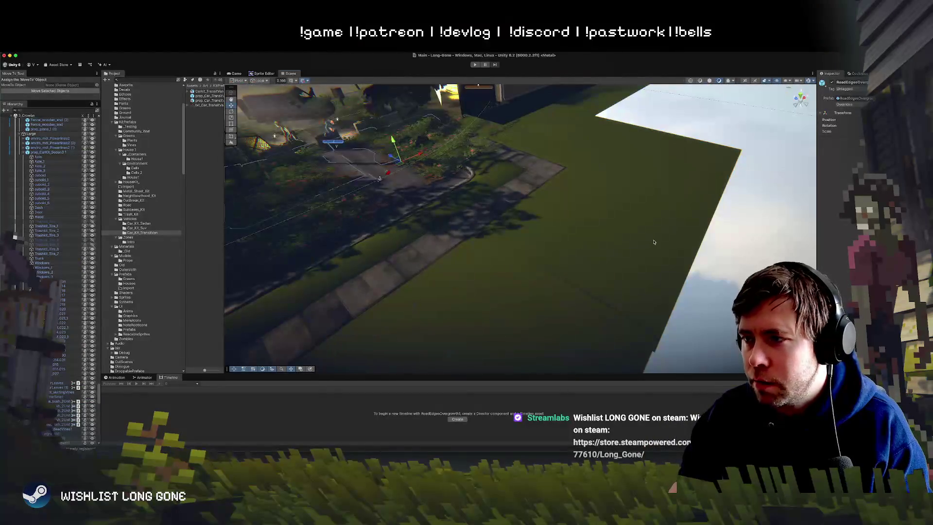
mouse_move(668, 244)
mouse_down()
mouse_move(535, 214)
mouse_move(511, 176)
mouse_move(492, 175)
mouse_move(489, 186)
mouse_up()
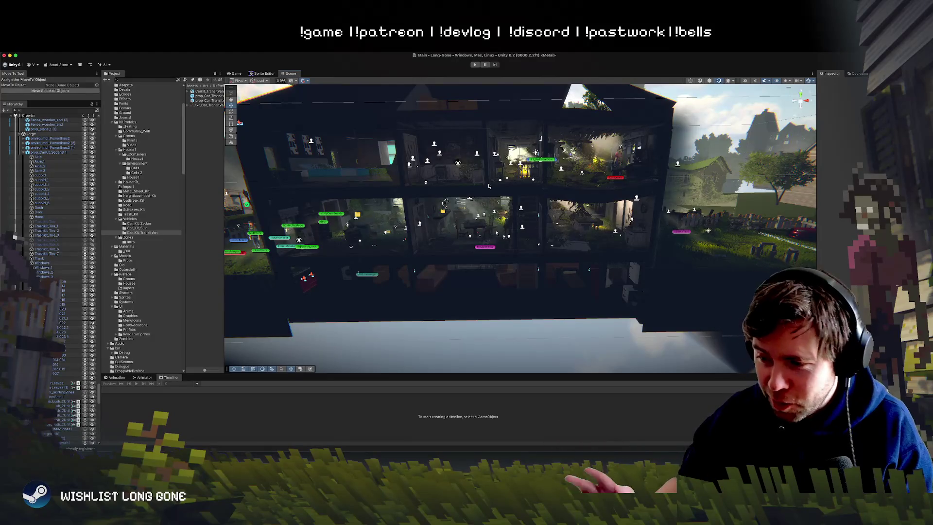
drag(494, 190, 489, 180)
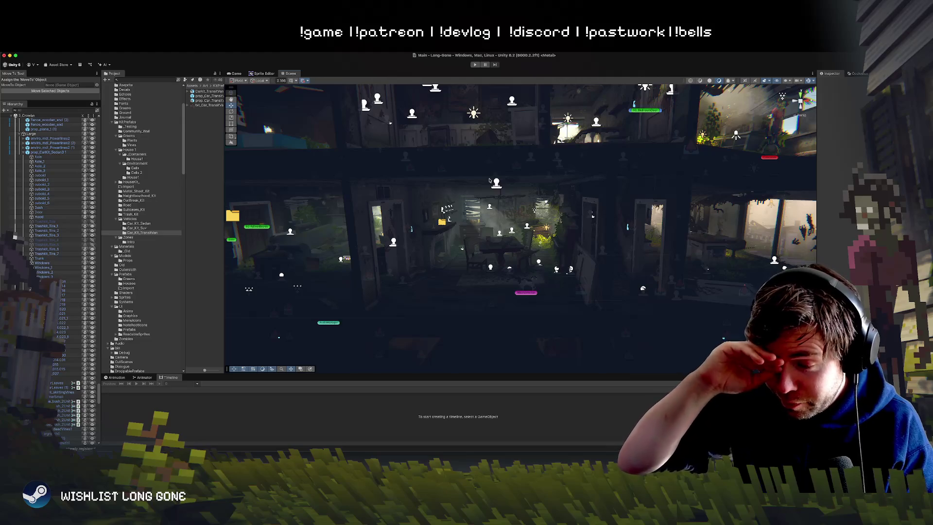
drag(488, 189, 490, 186)
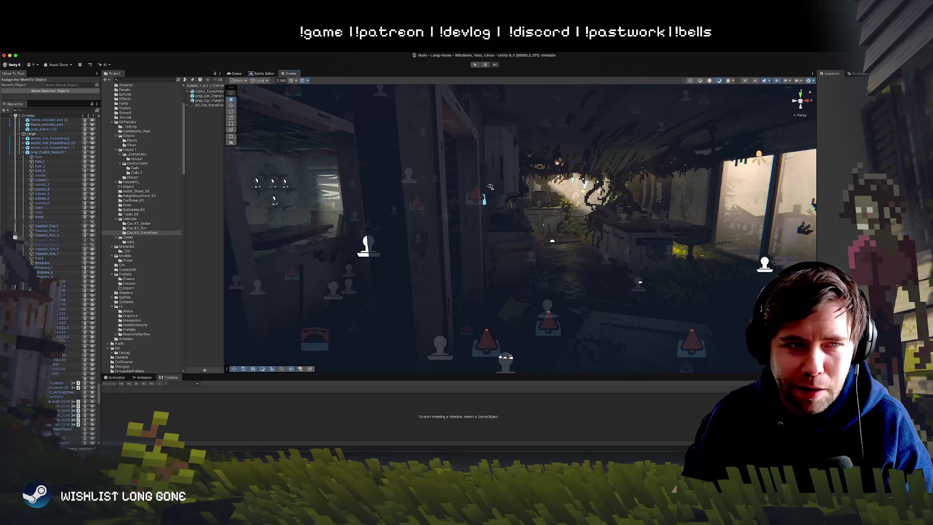
drag(490, 186, 490, 186)
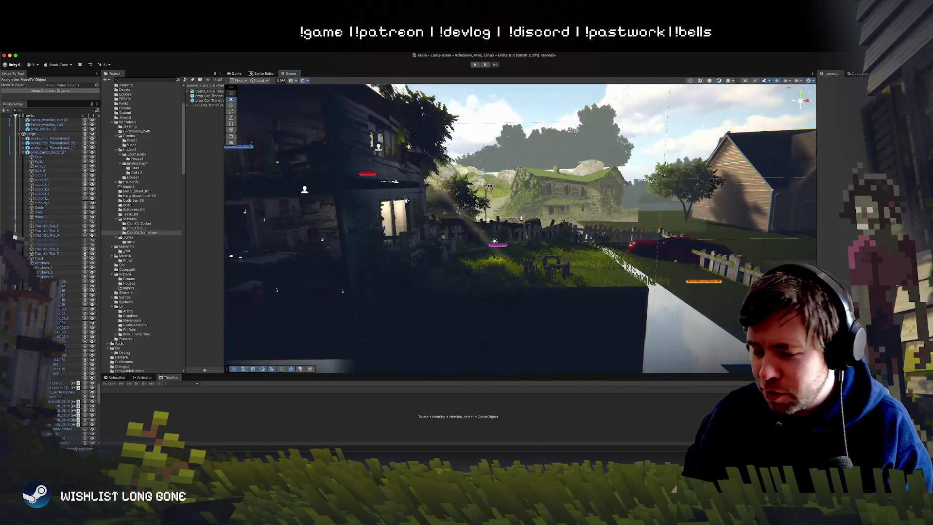
drag(491, 186, 490, 173)
key(super+2)
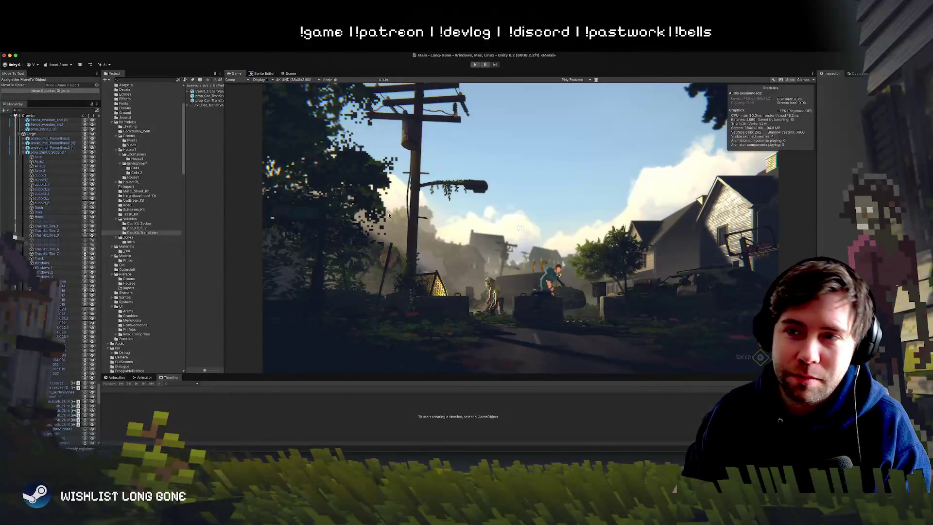
Step: Start Play mode and play through the overgrown street in the Game view
click(474, 65)
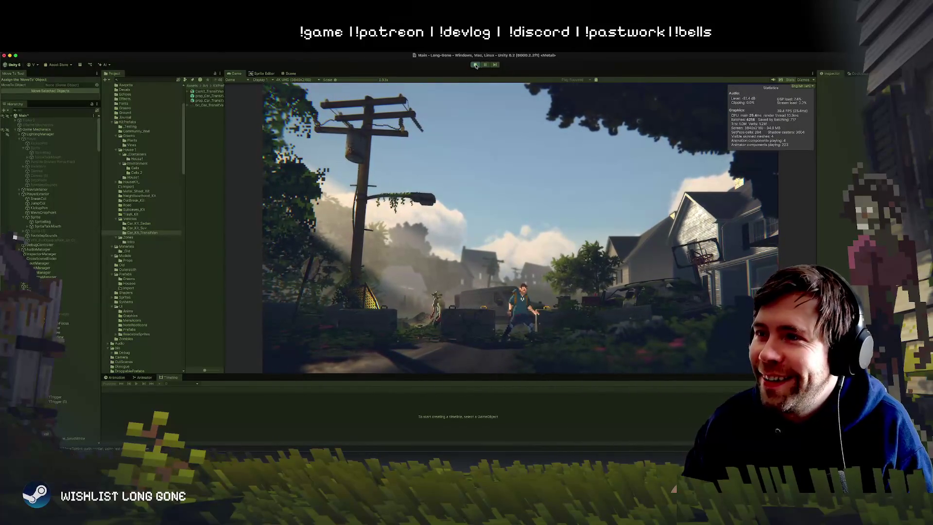
Step: Stop the game, fly over the street and house interior in the Scene view, and select LightingManager
key(super+p)
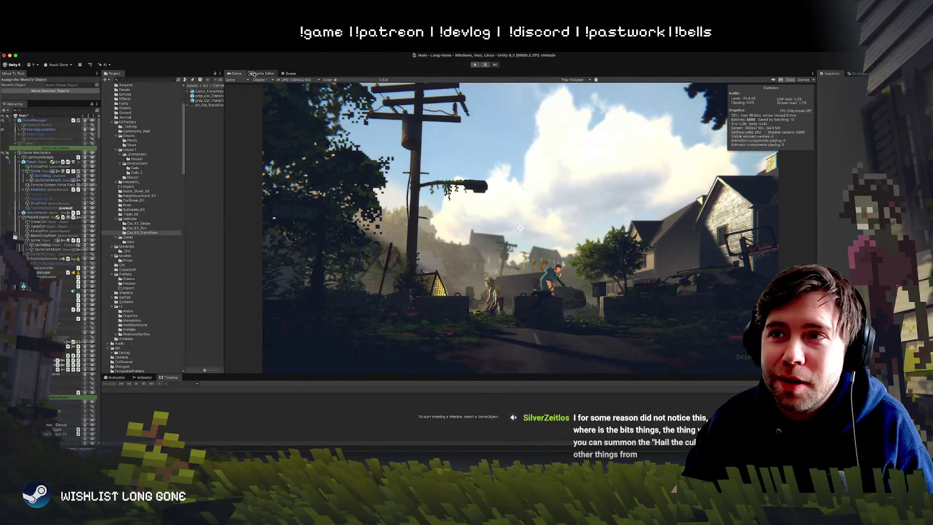
click(289, 73)
mouse_move(420, 253)
mouse_down()
mouse_move(472, 315)
mouse_move(491, 256)
mouse_move(448, 249)
mouse_move(458, 237)
mouse_up()
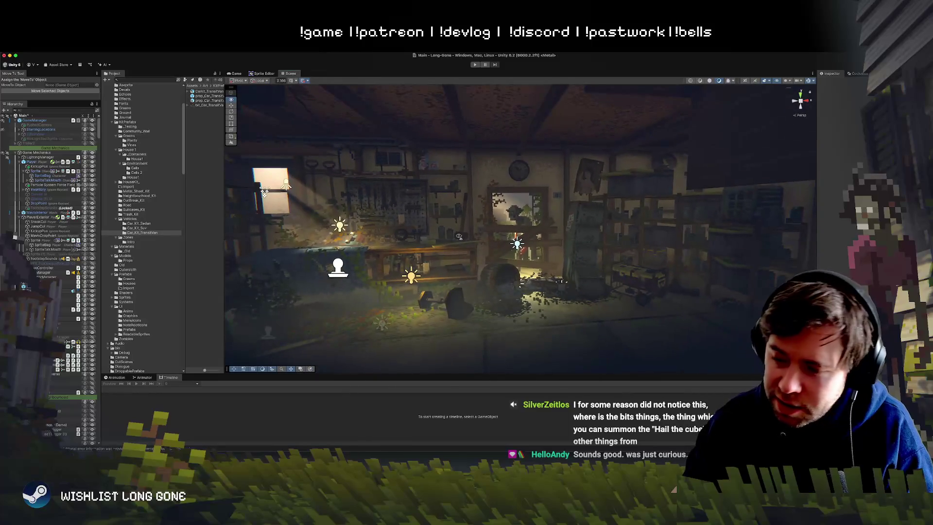
mouse_move(458, 236)
mouse_down()
mouse_move(448, 237)
mouse_move(448, 224)
mouse_up()
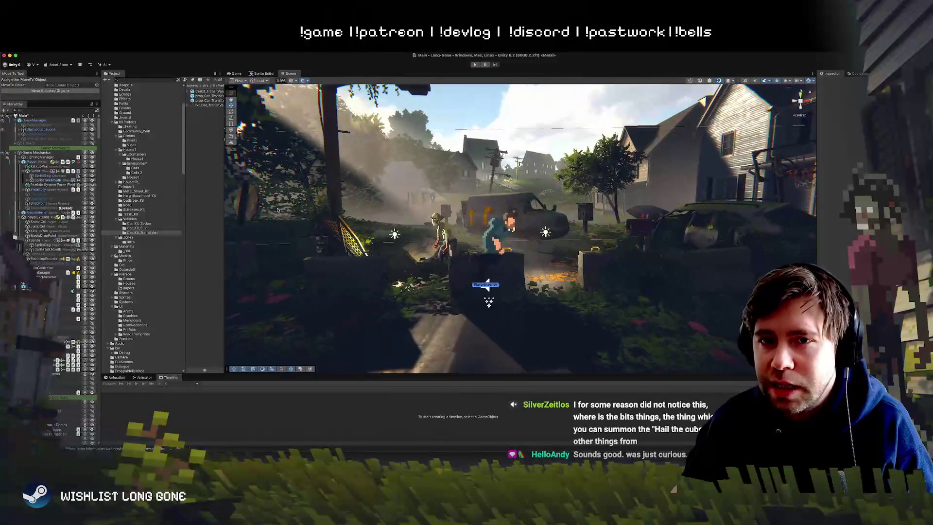
click(34, 157)
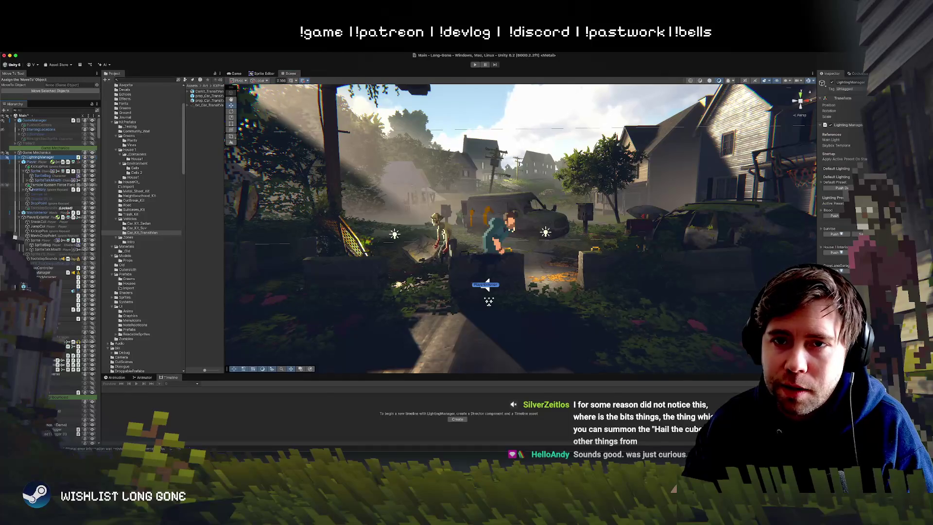
Step: Select the Player object, frame it, and pull the view back over the street
click(31, 162)
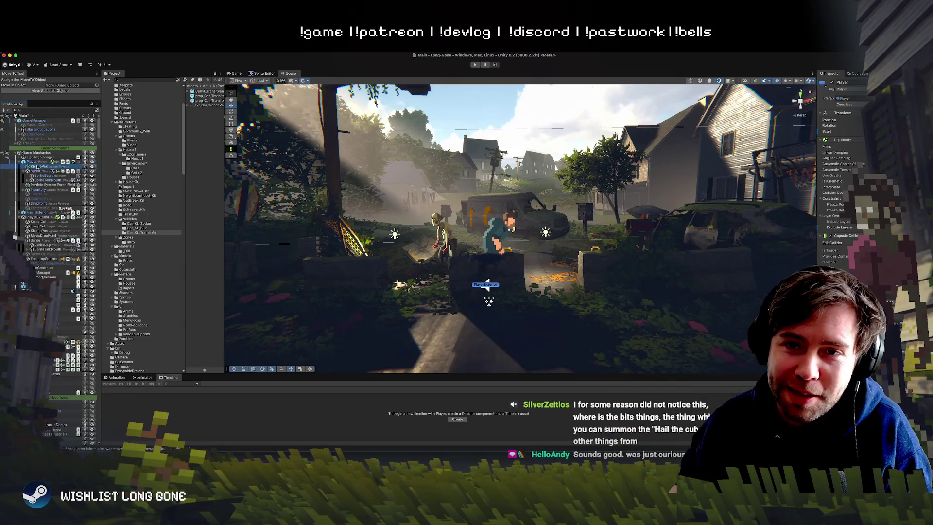
click(35, 156)
click(34, 162)
key(f)
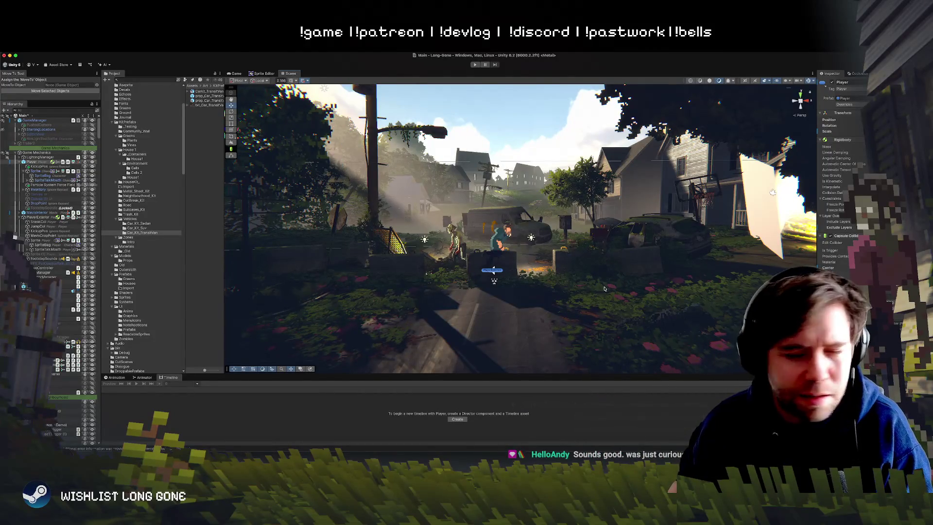
mouse_move(596, 292)
mouse_down()
mouse_move(601, 282)
mouse_move(598, 294)
mouse_up()
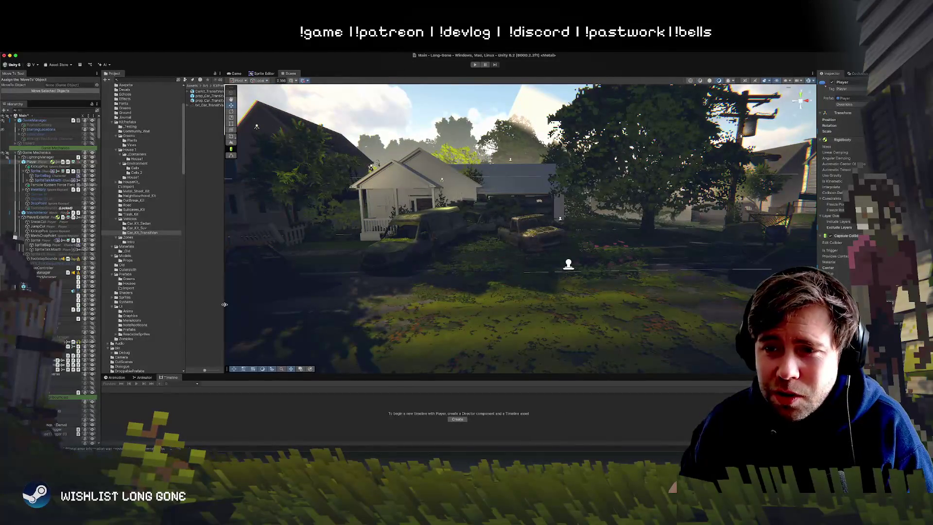
Step: Widen the Project panel, reframe the view on the houses, and select SpriteBag
drag(225, 306, 287, 303)
drag(534, 268, 540, 262)
click(45, 176)
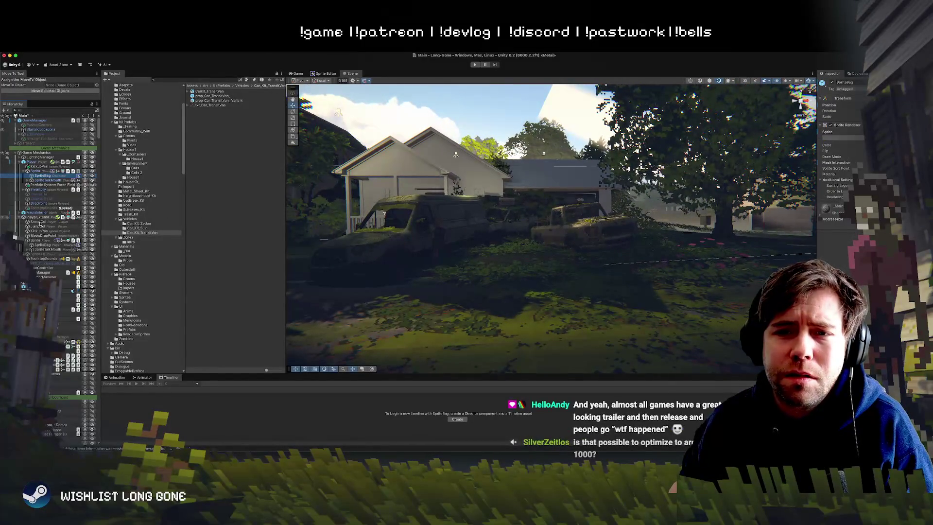
Step: Preview the Blood lighting preset, then select and frame the van's Chassi body
click(834, 215)
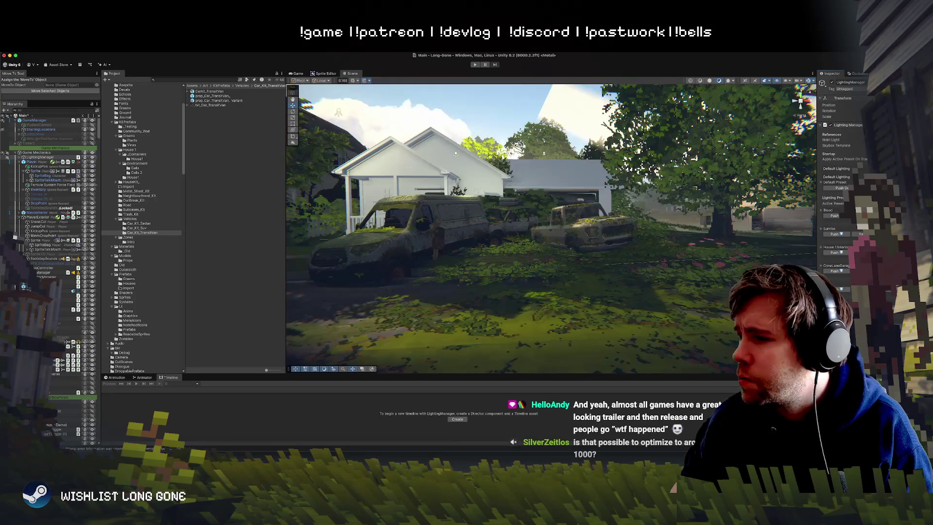
drag(467, 248, 583, 259)
click(610, 261)
click(610, 261)
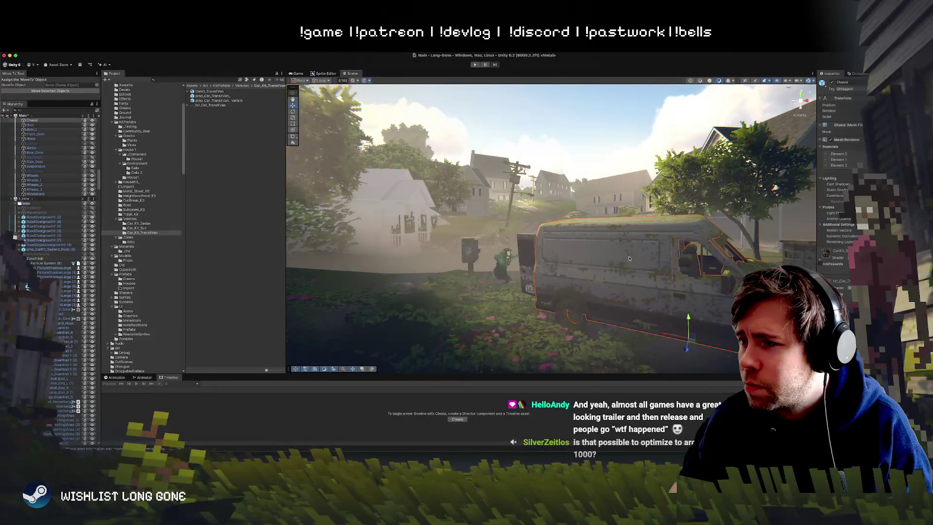
key(f)
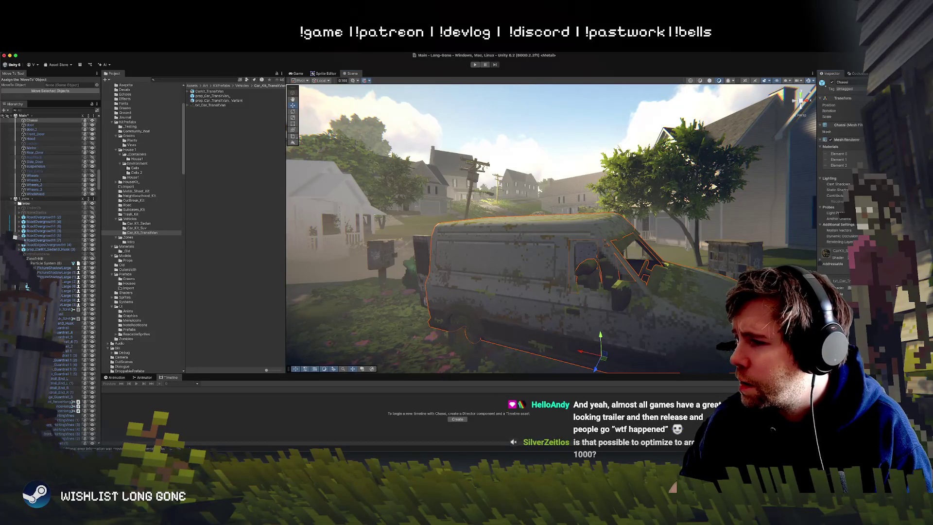
Step: Locate the txt_Car_TransitVan texture in the Project panel and duplicate it
click(840, 281)
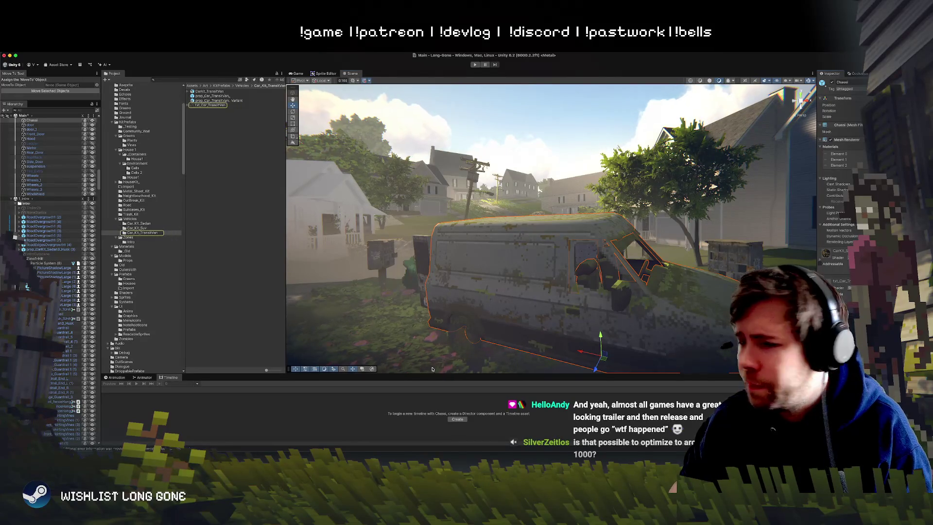
click(209, 106)
key(super+d)
right_click(222, 111)
Step: Reveal txt_Car_TransitVan 1.png in Finder and open it with Adobe Photoshop 2024
mouse_move(230, 128)
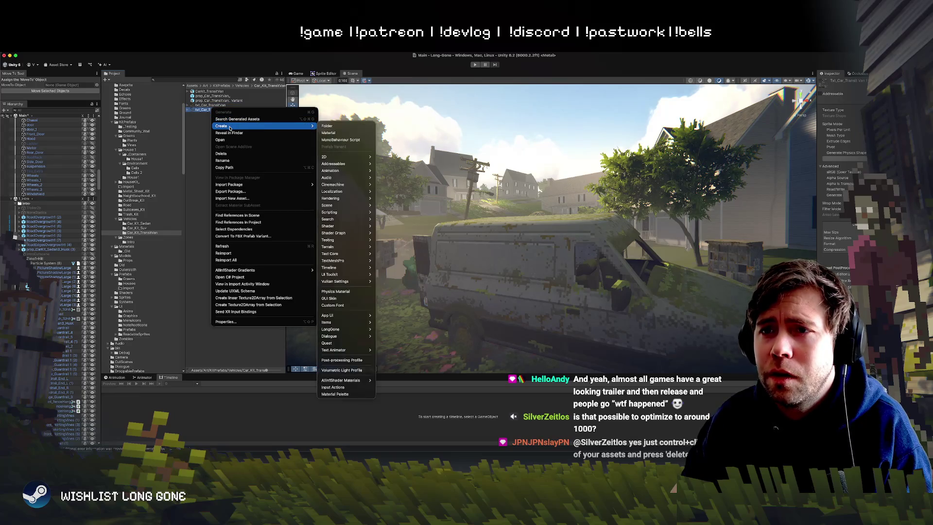
click(241, 134)
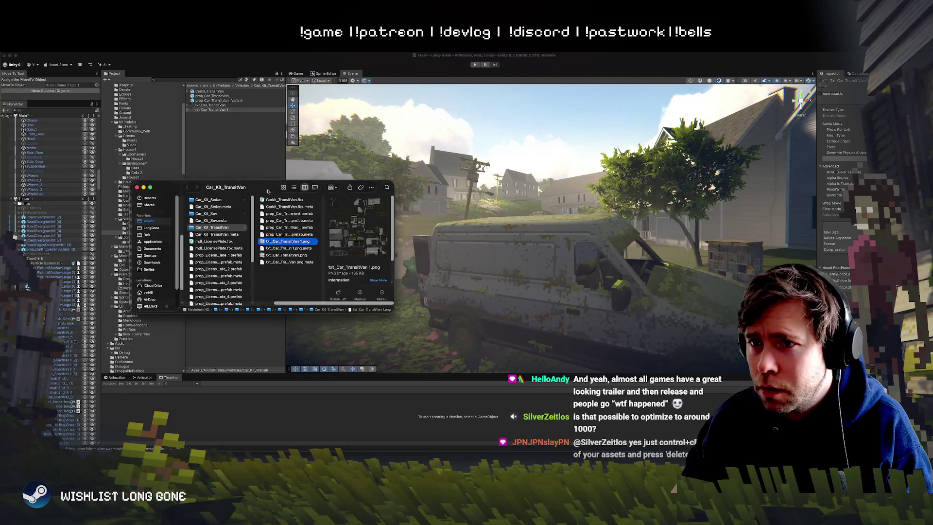
right_click(278, 242)
mouse_move(320, 251)
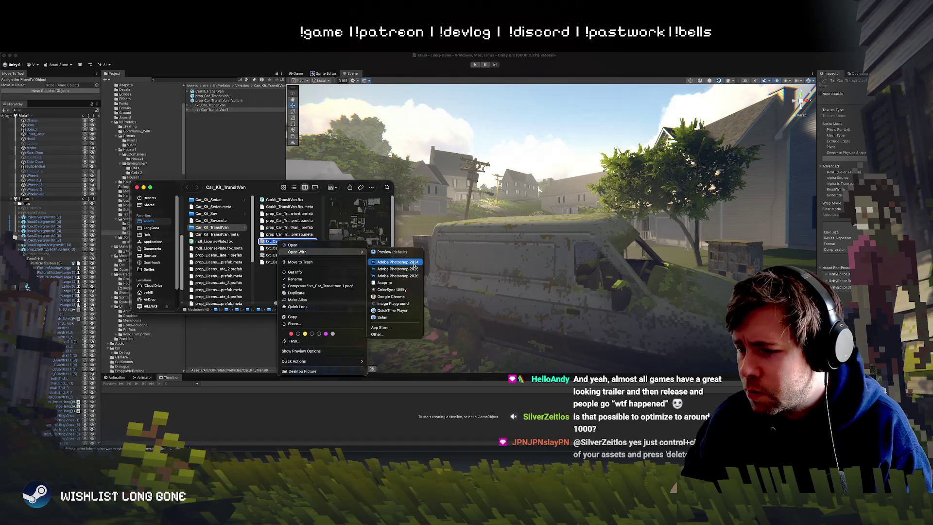
click(414, 263)
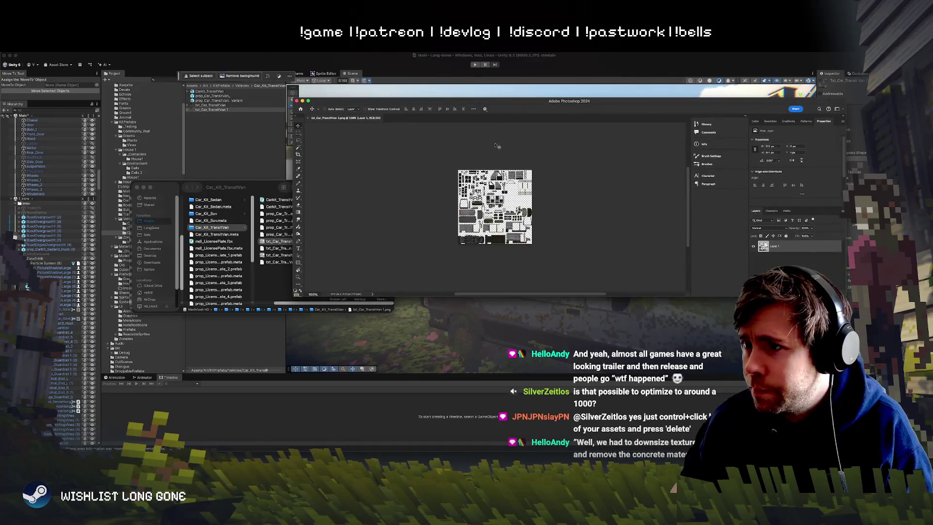
Step: Maximize Photoshop and zoom around the van texture atlas, then select the van back in Unity
double_click(509, 103)
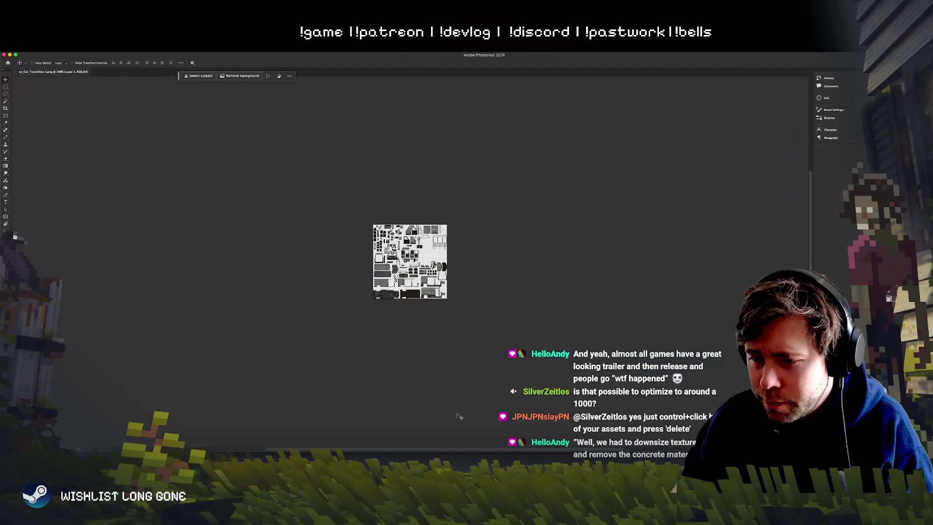
key(super+equal)
key(super+equal)
key(super+equal)
key(super+minus)
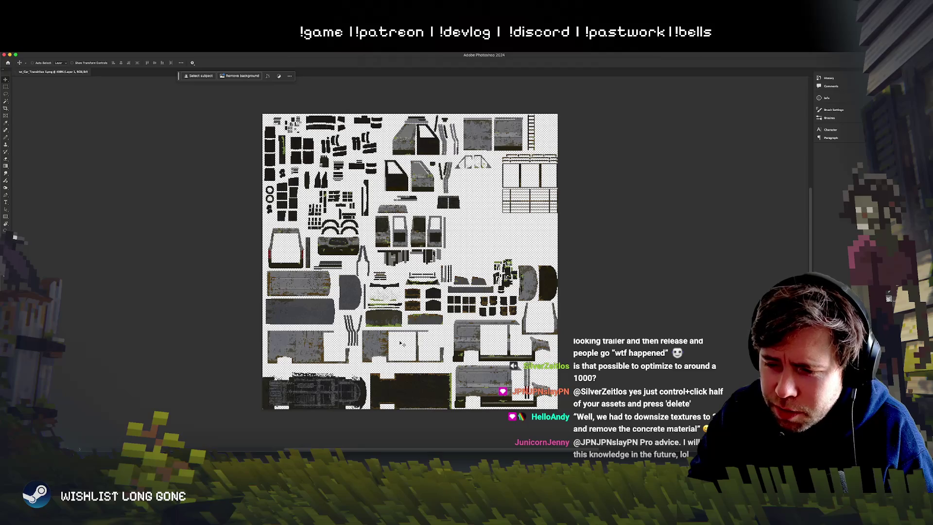
key(ctrl+minus)
key(ctrl+minus)
key(ctrl+plus)
key(ctrl+plus)
key(ctrl+minus)
key(ctrl+plus)
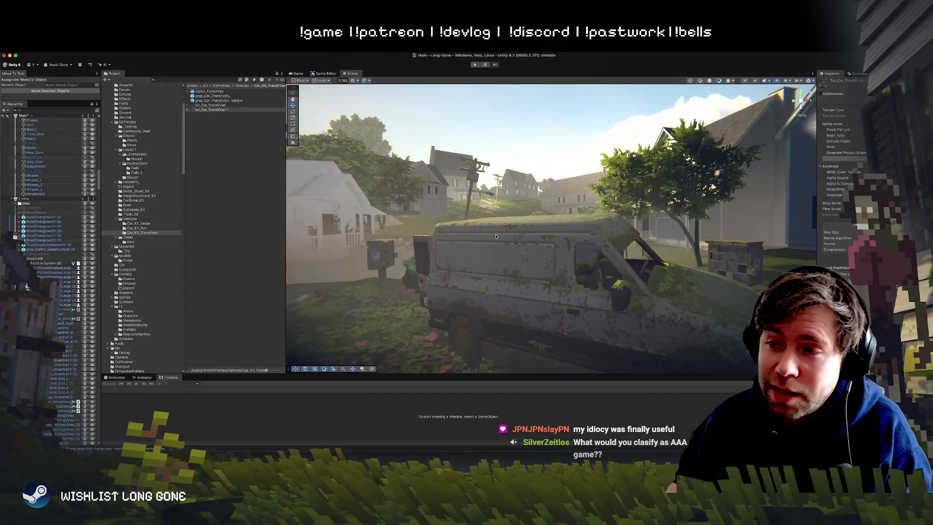
mouse_move(486, 233)
mouse_down()
mouse_move(506, 277)
mouse_move(531, 239)
mouse_move(491, 260)
mouse_move(495, 238)
mouse_up()
click(531, 239)
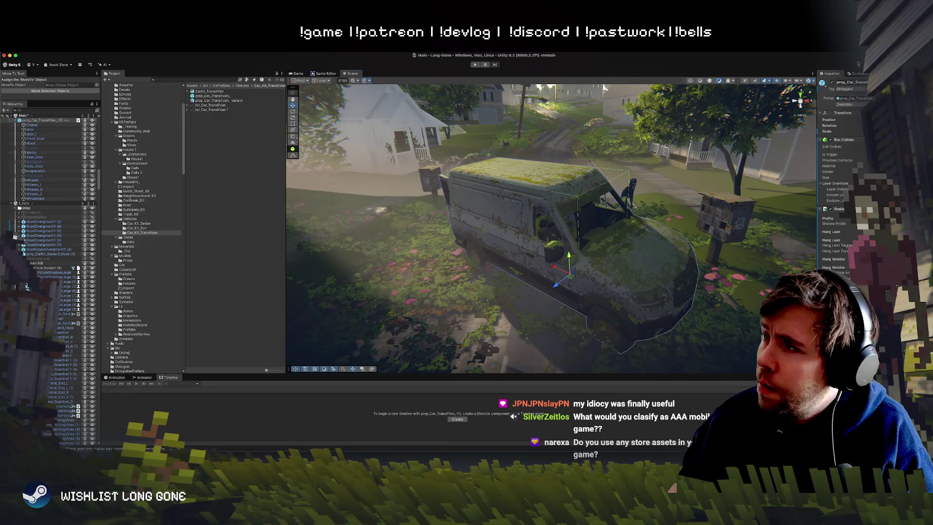
Step: Move the Inspector, mark the van static, lower the view, and select its Chassi mesh
mouse_move(832, 74)
mouse_down()
mouse_move(776, 92)
mouse_move(796, 112)
mouse_up()
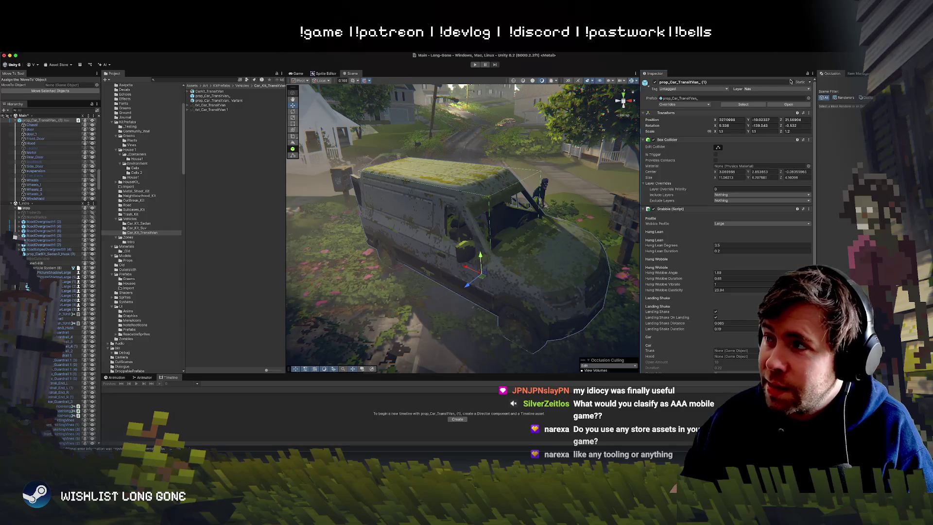
click(790, 82)
click(506, 205)
drag(507, 206, 562, 168)
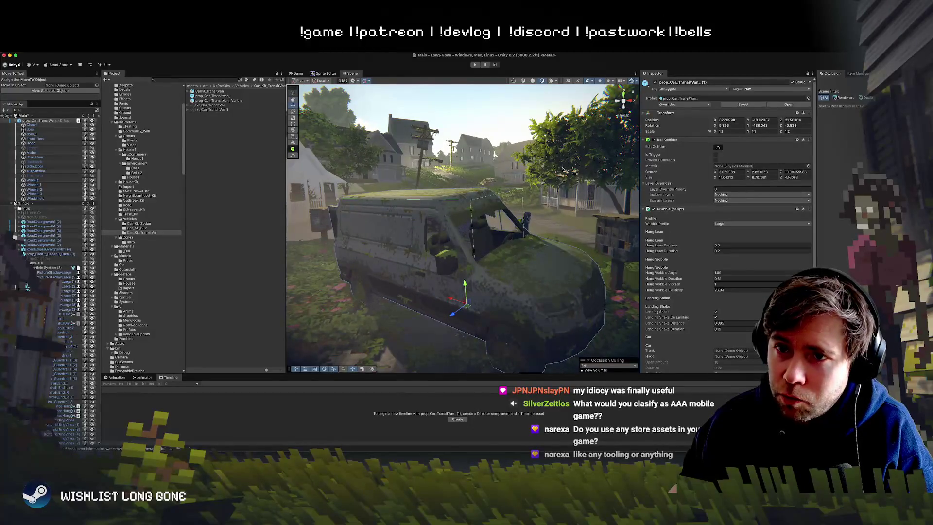
click(399, 242)
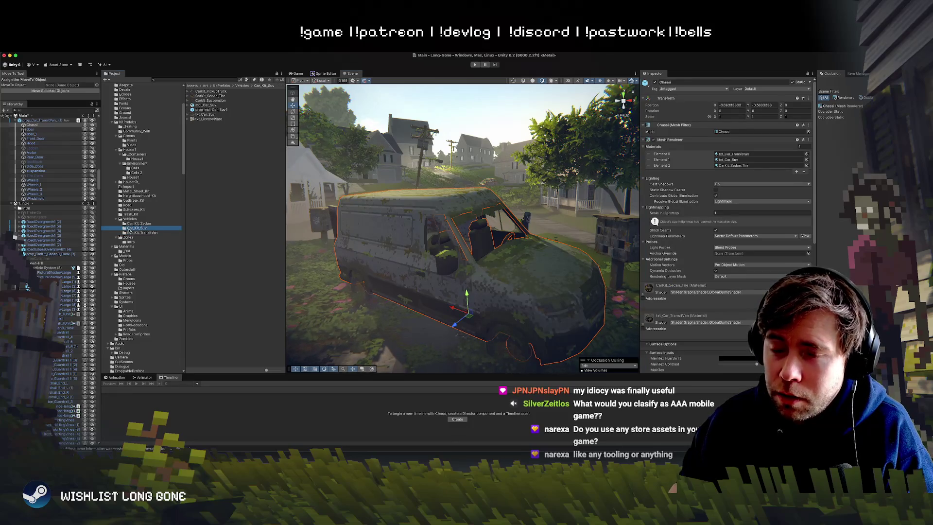
Step: Open the Trash_Kit folder, clear Chassi's Static flag, and select the transit van prefab
click(131, 223)
click(130, 214)
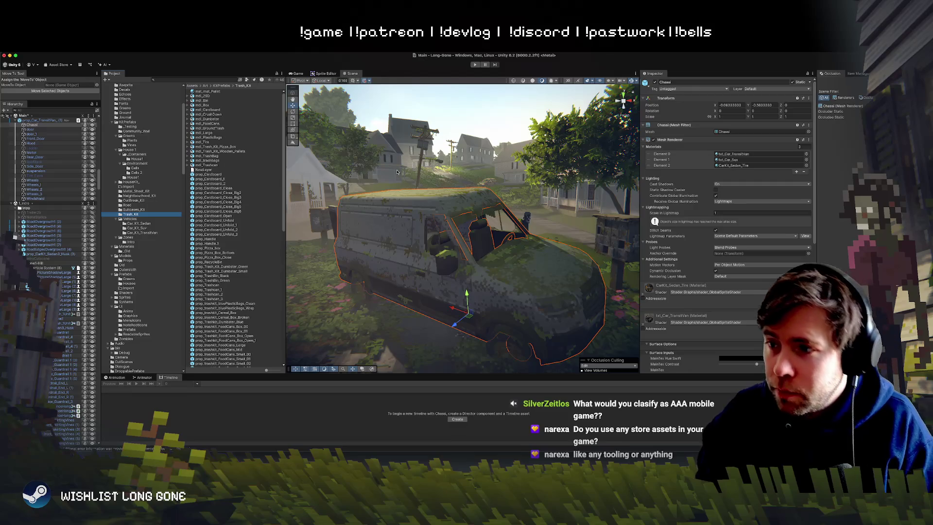
click(792, 81)
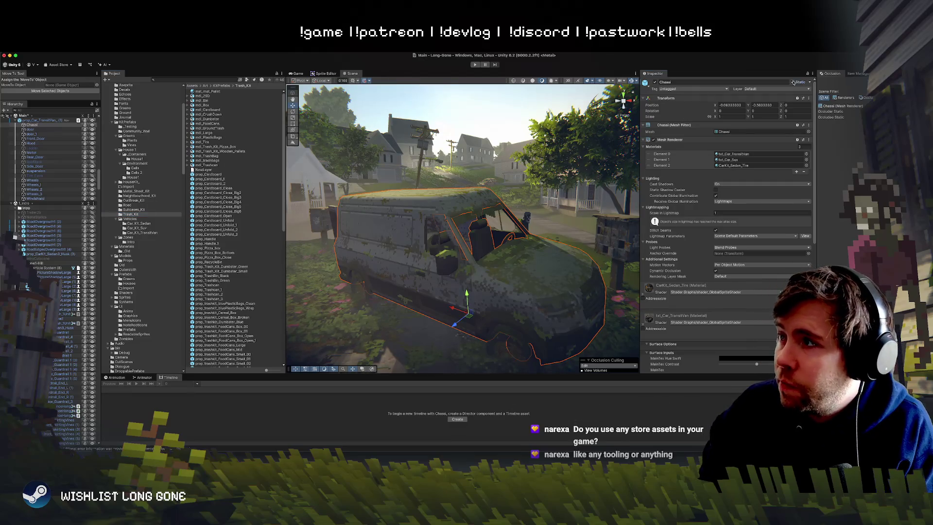
click(439, 236)
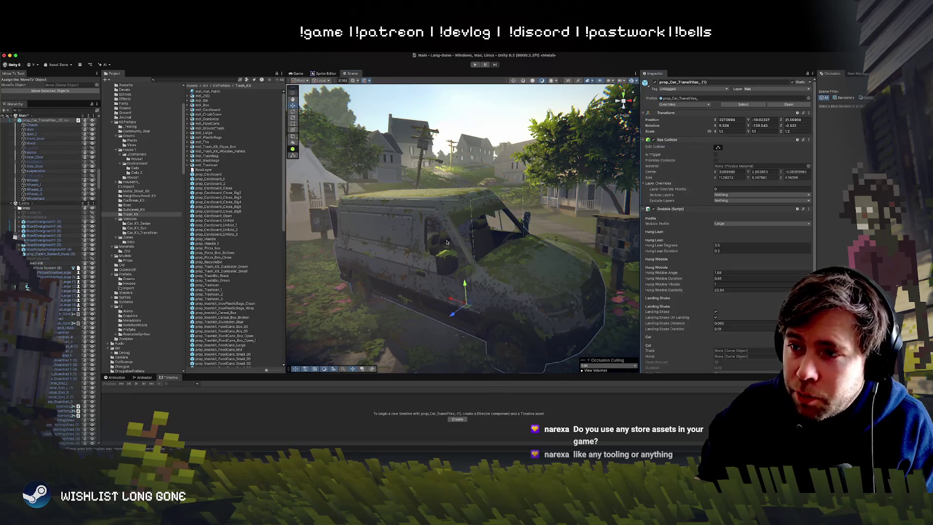
scroll(219, 186, down, 10)
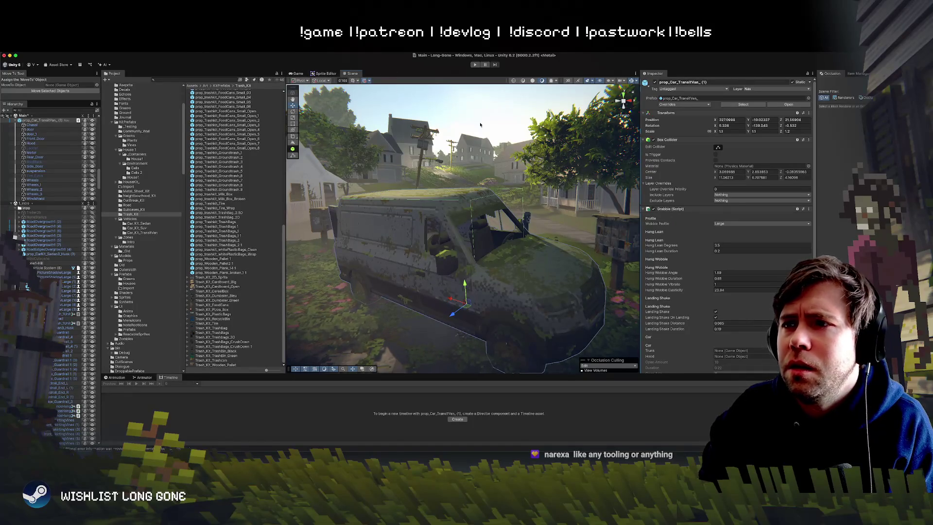
Step: Check the van's parts from Chassi to Windshield, ending on Wheels with its CarKit_Sedan_Tire material
click(393, 241)
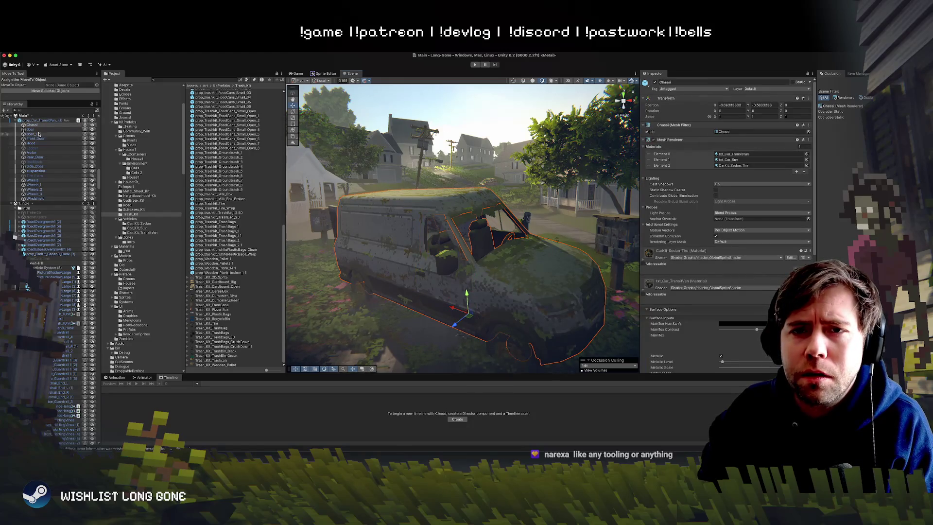
shift+click(37, 199)
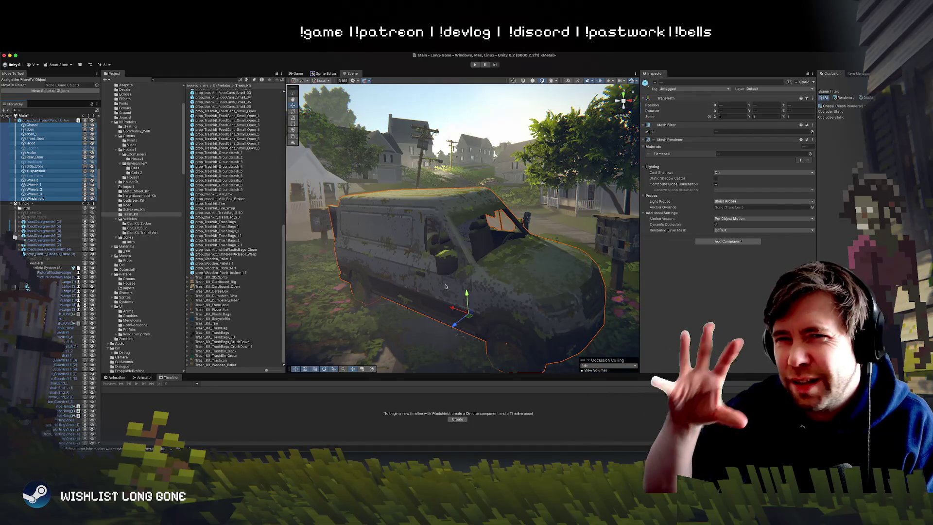
click(45, 125)
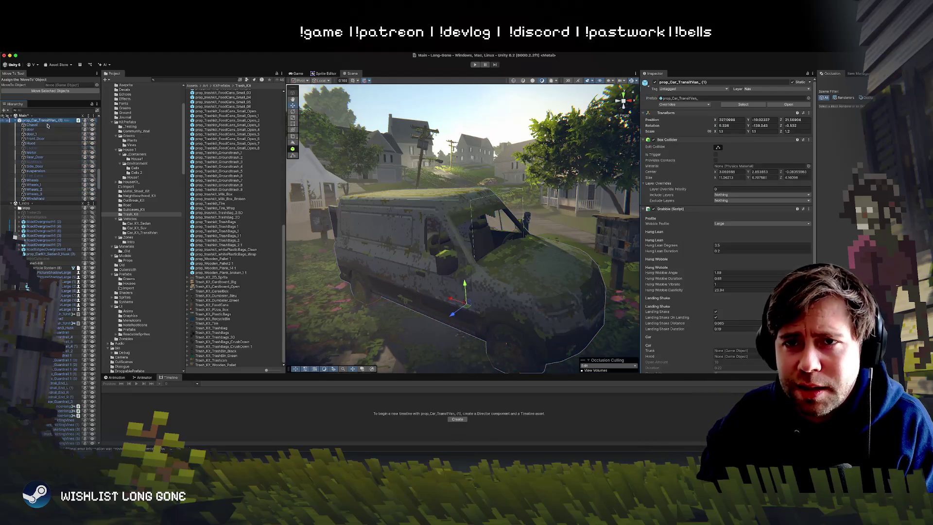
shift+click(45, 200)
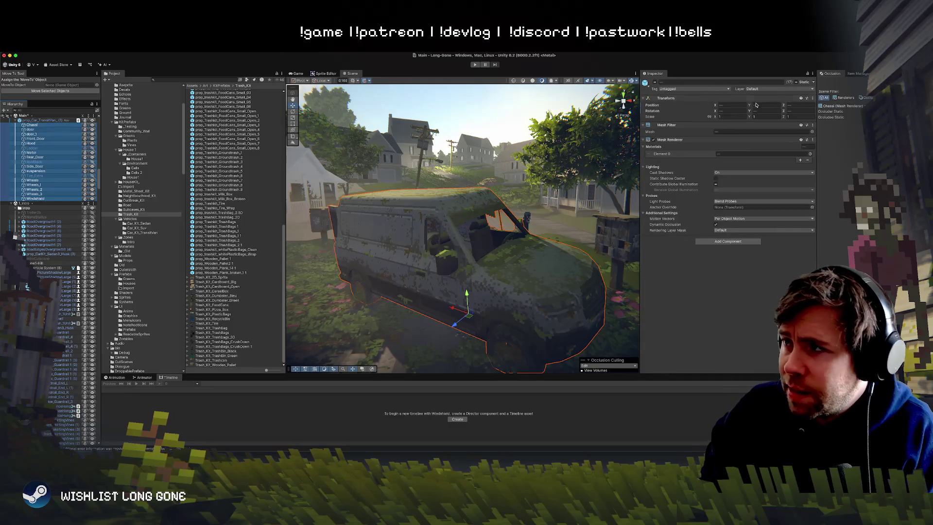
click(32, 180)
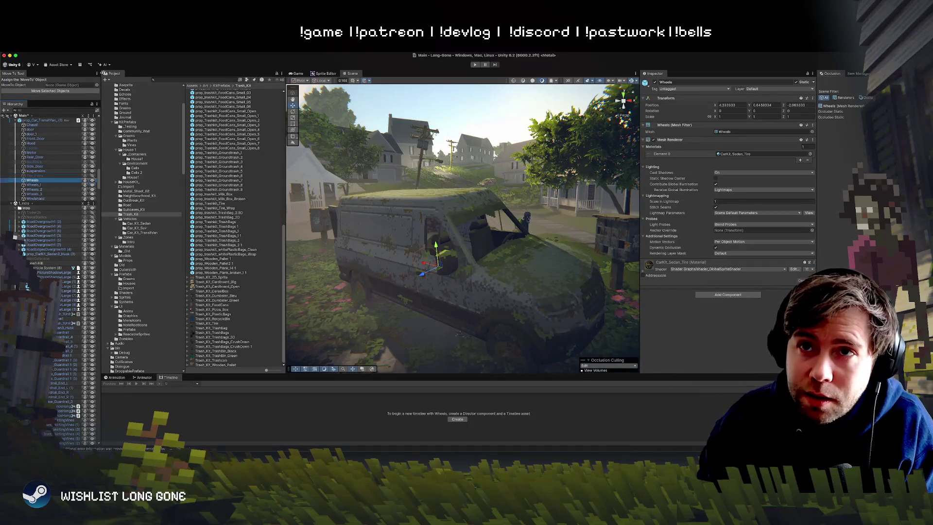
click(62, 52)
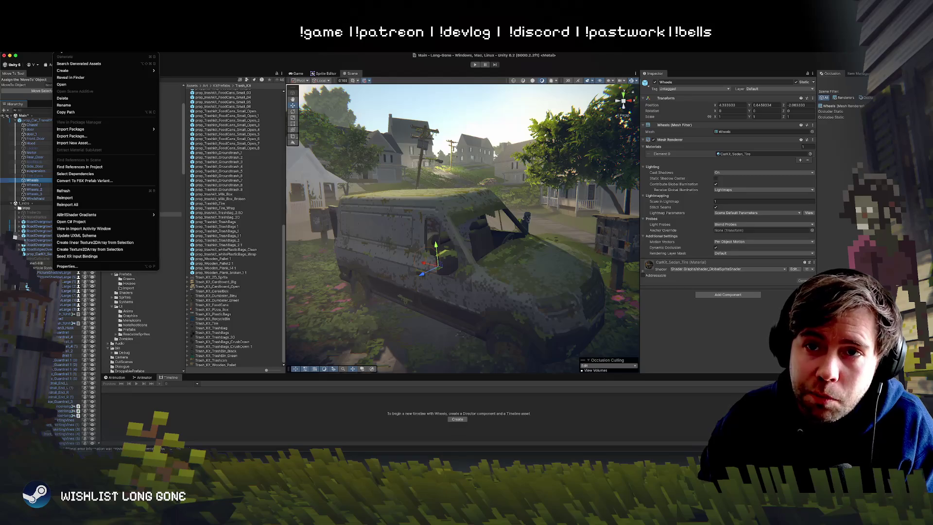
Step: Open the Frame Debugger from Window > Analysis
mouse_move(218, 52)
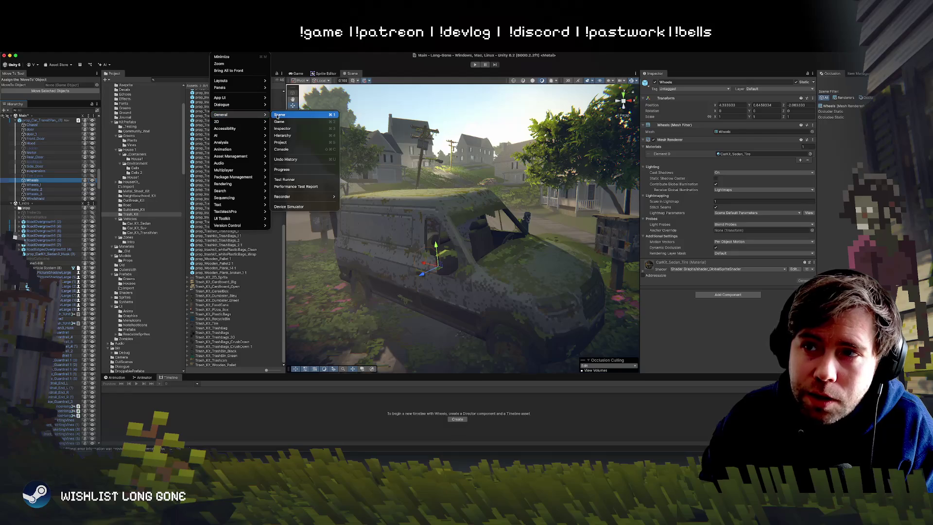
mouse_move(241, 132)
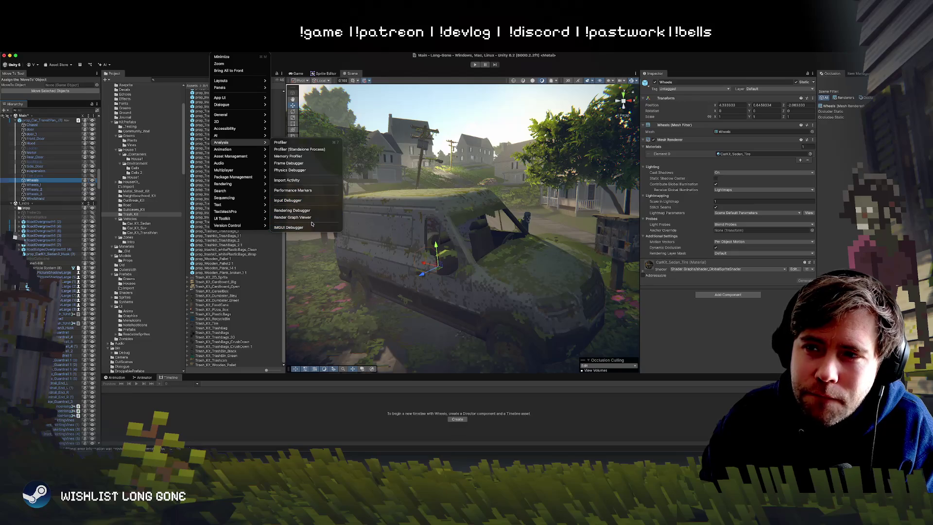
click(312, 163)
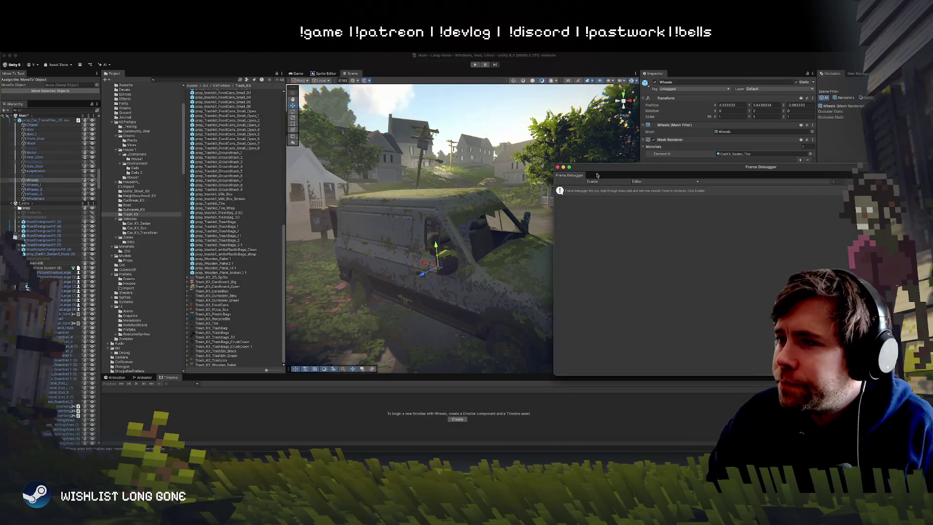
Step: Move the Frame Debugger window aside, then close it
drag(274, 208, 247, 210)
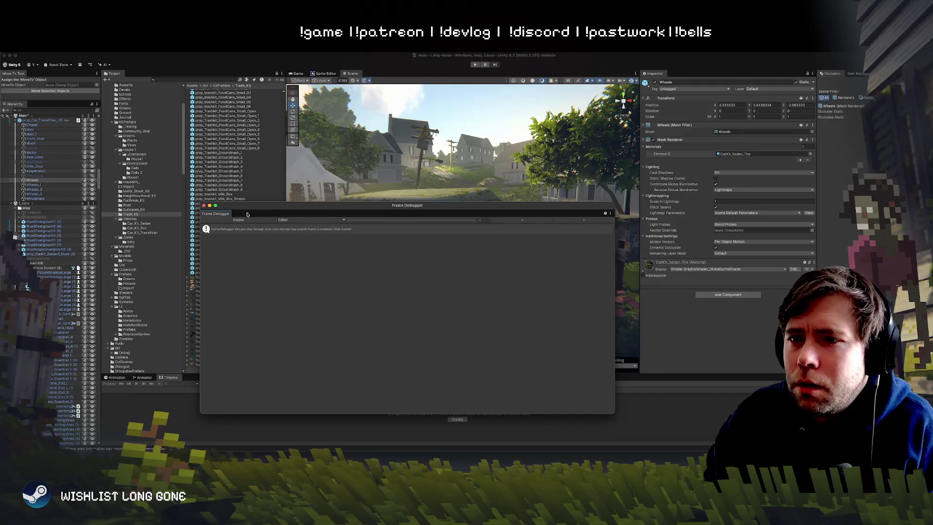
click(238, 220)
mouse_move(359, 207)
mouse_down()
mouse_move(333, 271)
mouse_move(491, 280)
mouse_move(204, 128)
mouse_move(75, 106)
mouse_up()
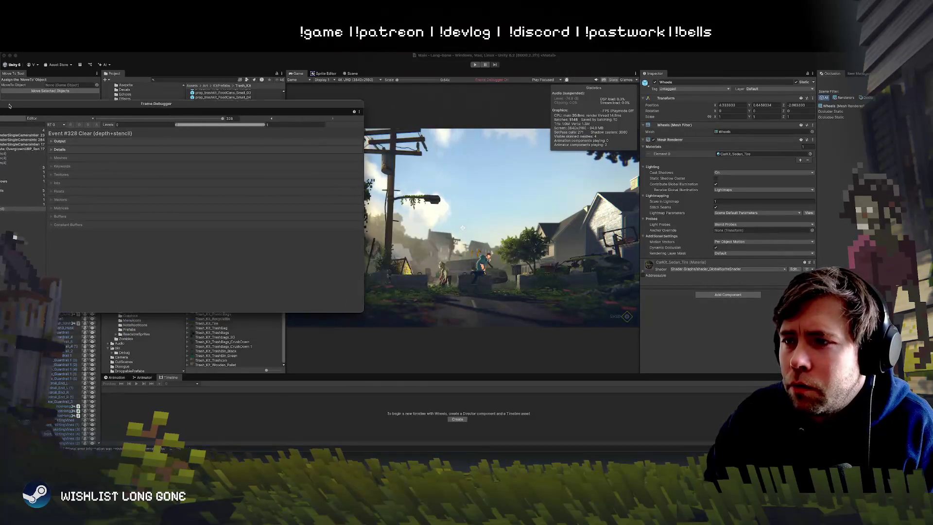
click(18, 105)
Step: Enter Play mode, dock a narrower Frame Debugger at upper left, and enable frame capture
click(475, 64)
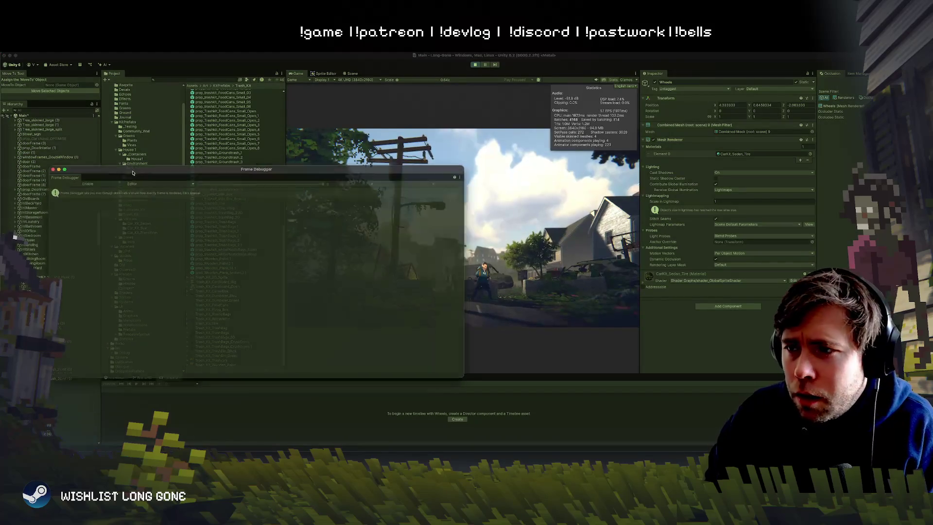
drag(191, 173, 103, 132)
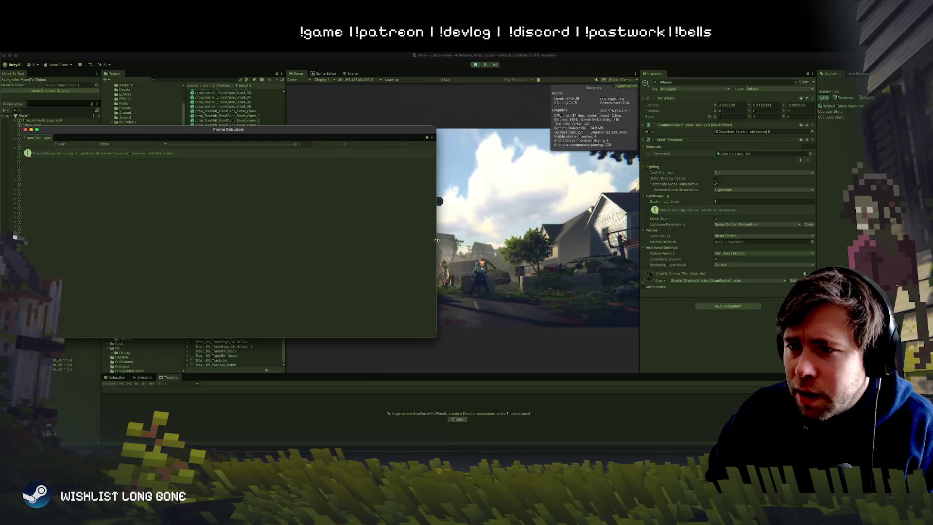
drag(437, 244, 304, 244)
click(57, 145)
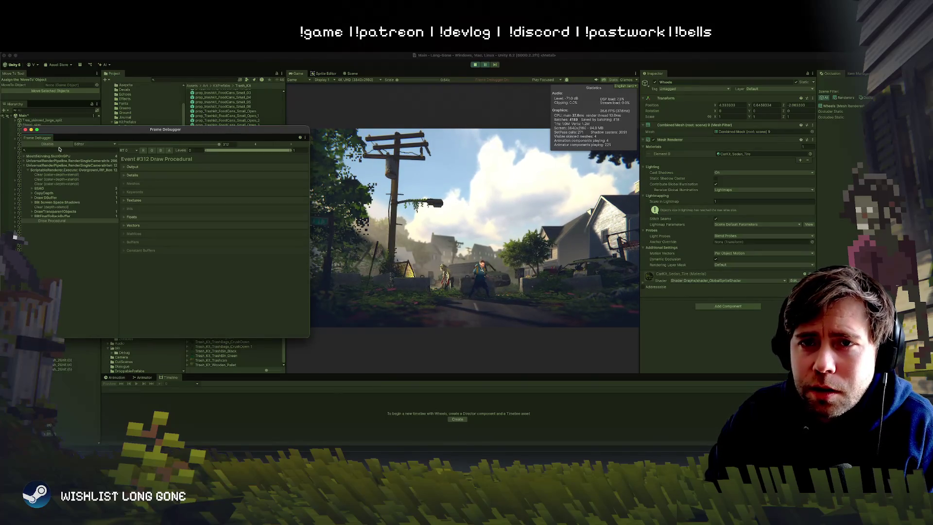
Step: Expand RenderSingleCamera and ScriptableRenderer.Execute down to the DrawOpaqueObjects event
drag(115, 128, 123, 119)
click(48, 152)
click(32, 152)
click(53, 155)
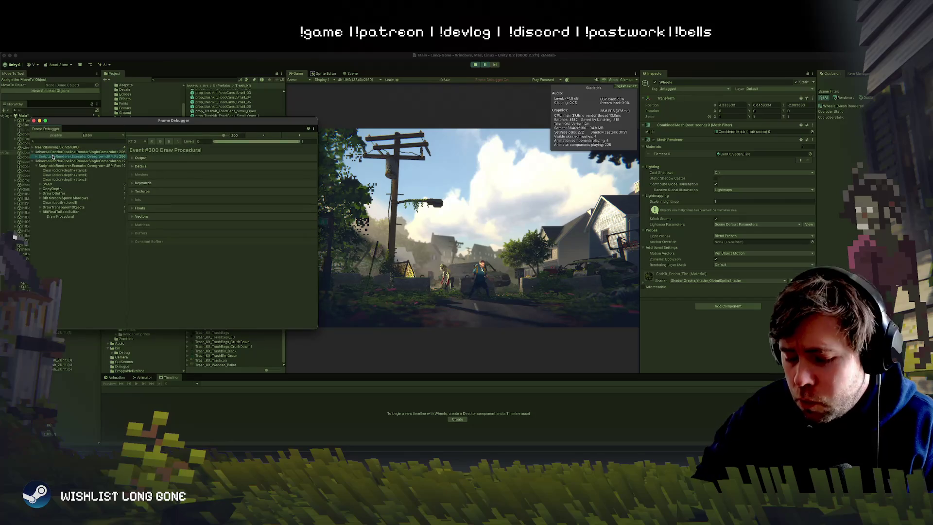
key(Right)
key(Down)
key(Down)
key(Down)
key(Down)
key(Down)
key(Down)
key(Down)
key(Down)
key(Down)
key(Up)
key(Up)
key(Up)
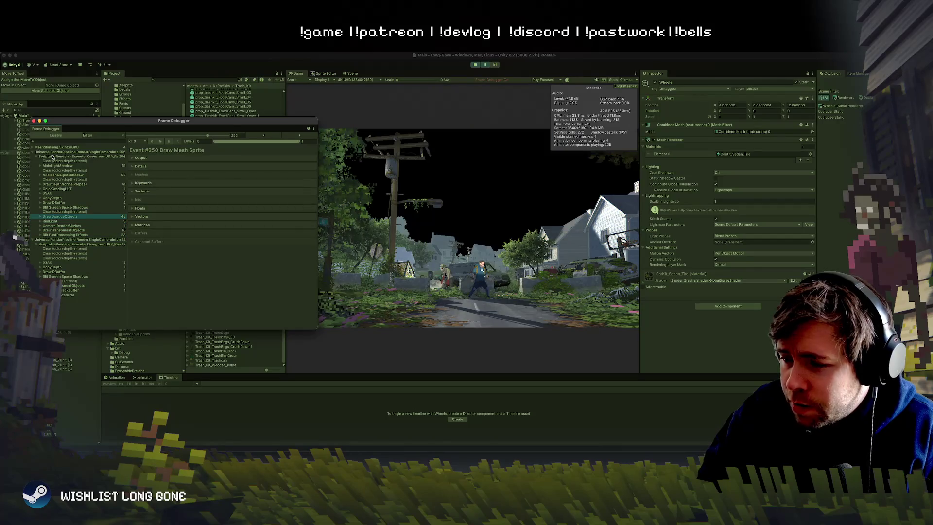
key(Up)
key(Down)
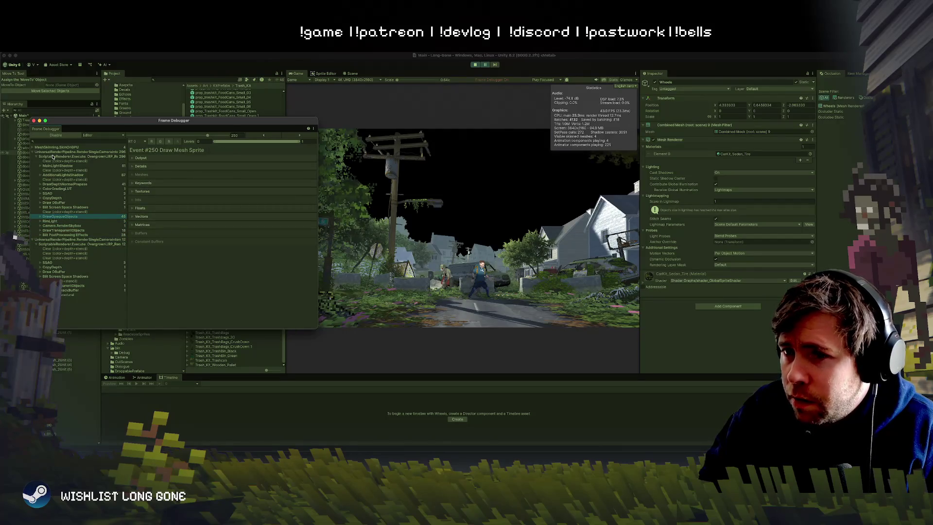
key(Right)
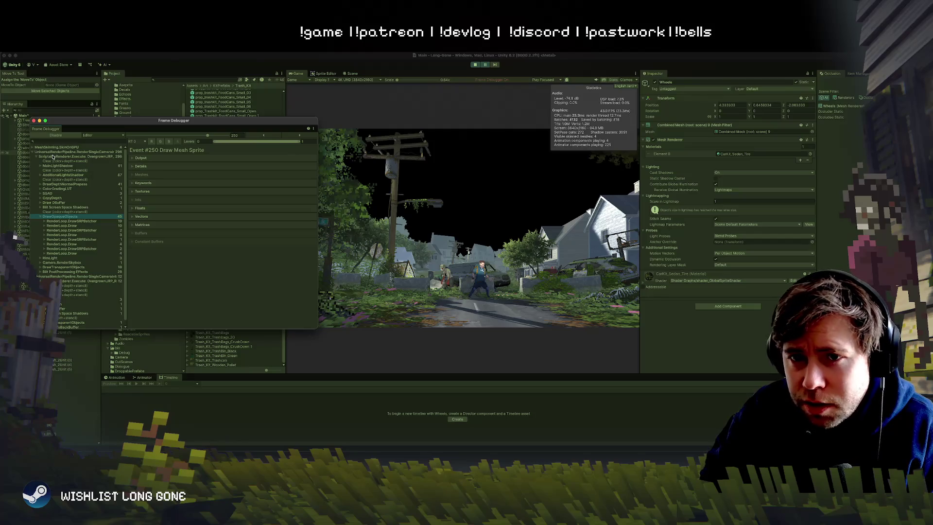
Step: Expand the SRP batcher list and step forward through its SRP Batch draws
key(Down)
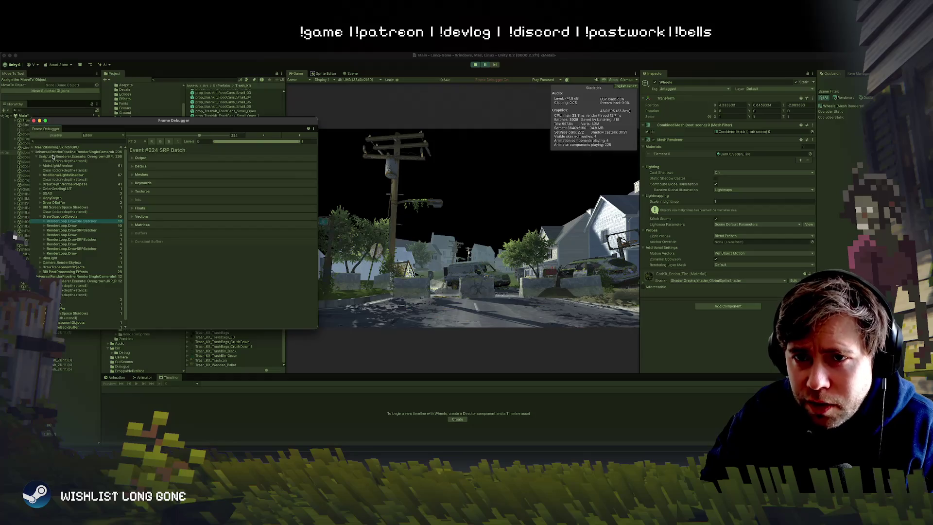
key(Right)
key(Down)
key(Down)
key(Down)
key(Down)
key(Up)
key(Up)
key(Down)
key(Down)
key(Down)
key(Down)
key(Up)
key(Up)
key(Up)
key(Up)
key(Down)
key(Down)
key(Down)
key(Down)
key(Down)
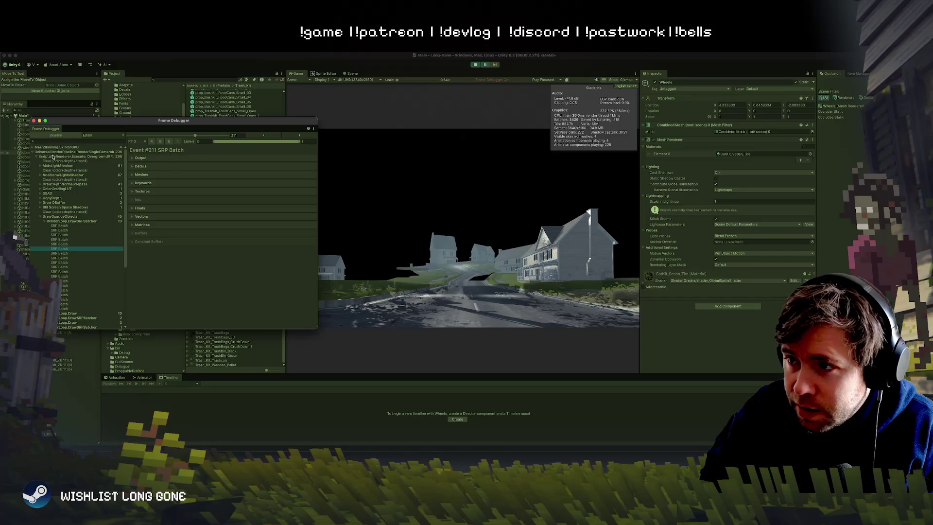
key(Down)
key(Down)
key(Down)
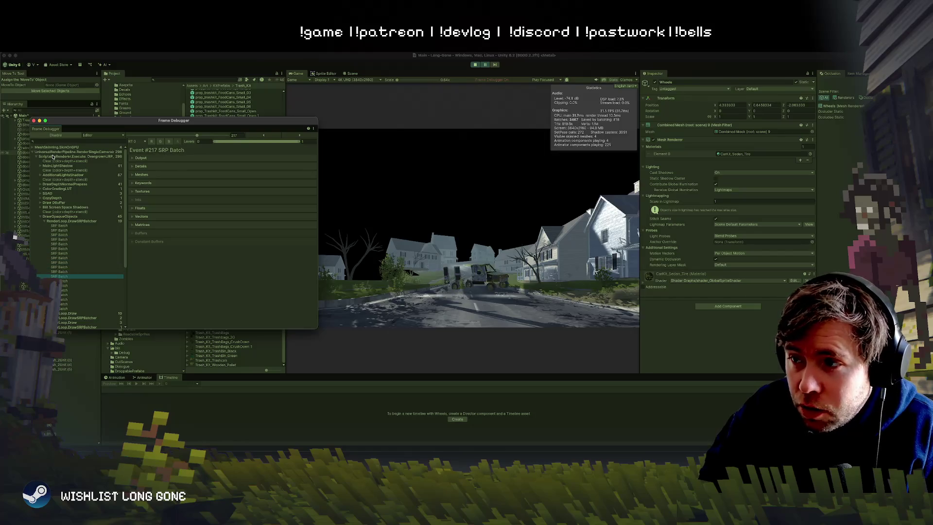
key(Down)
key(Down)
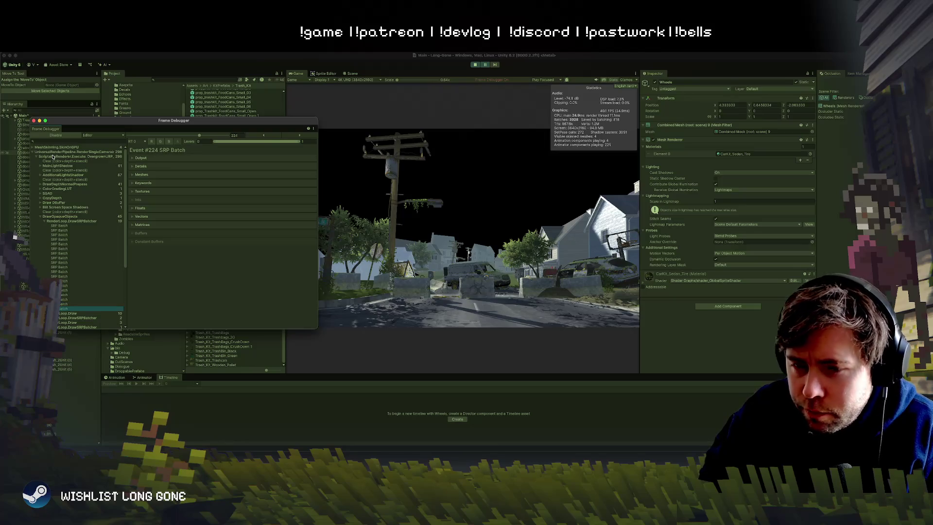
Step: Step back and forth through the batches, settling on Event #207 SRP Batch
key(Up)
key(Up)
key(Up)
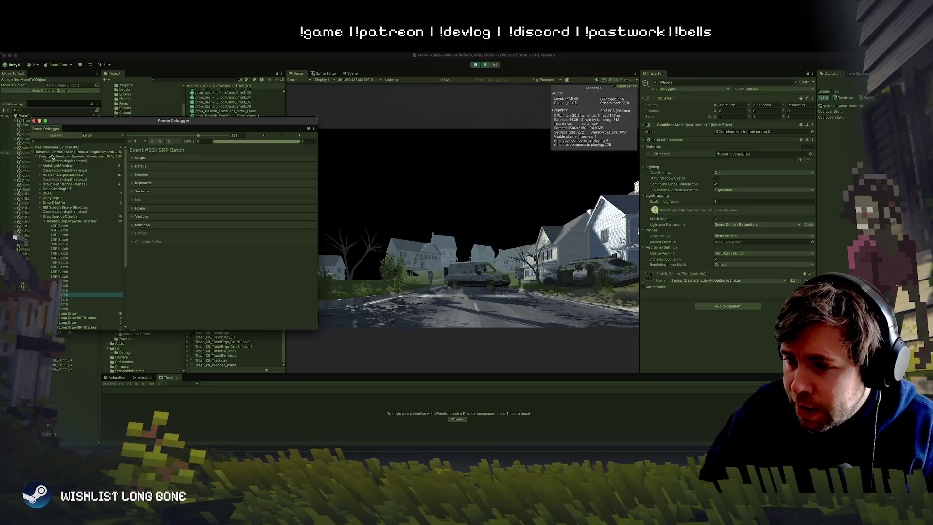
key(Up)
key(Up)
key(Up)
key(Up)
key(Up)
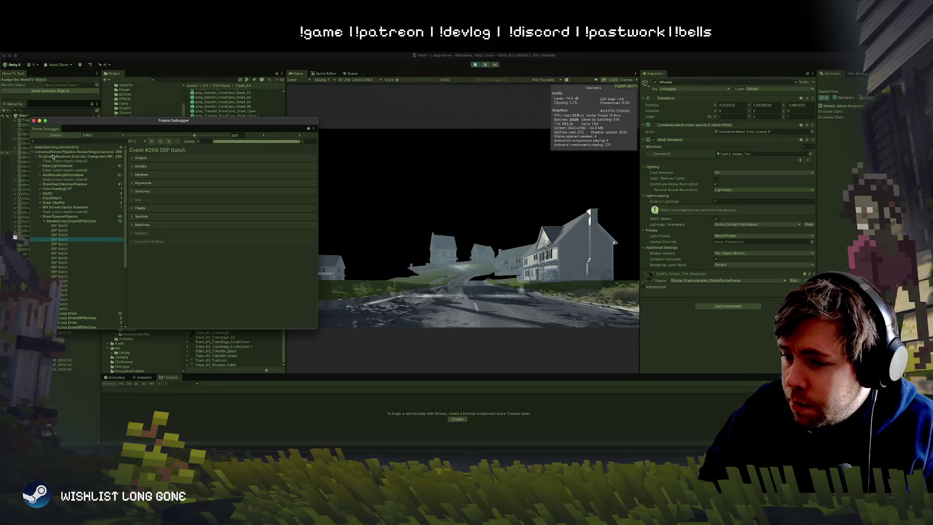
key(Down)
key(Down)
key(Down)
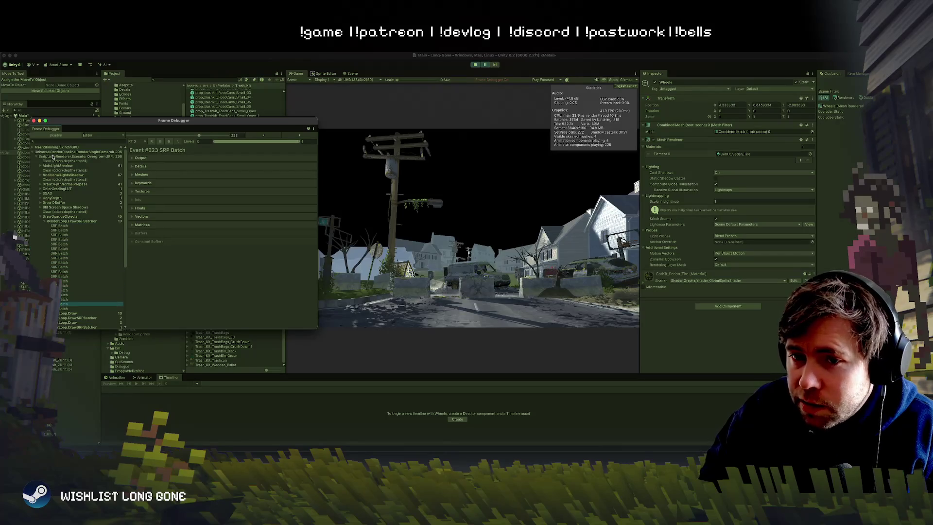
key(Down)
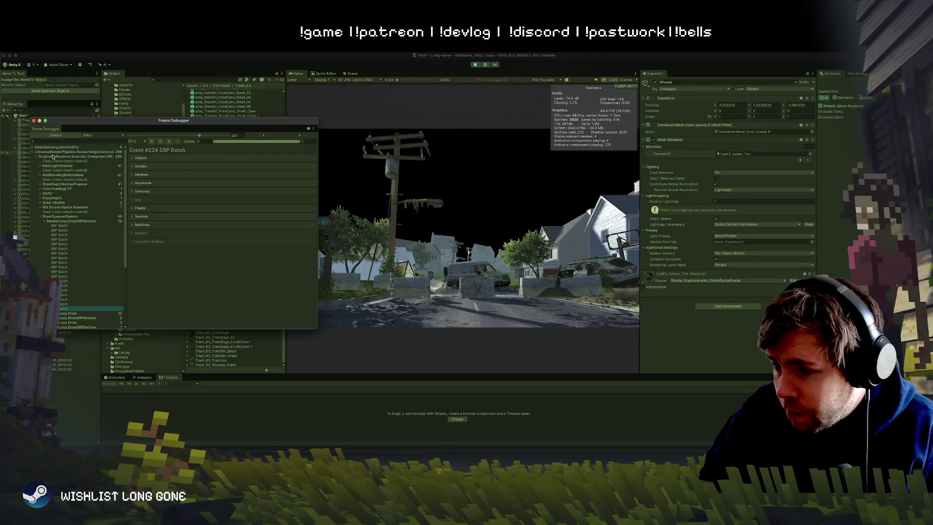
key(Up)
key(Up)
key(Up)
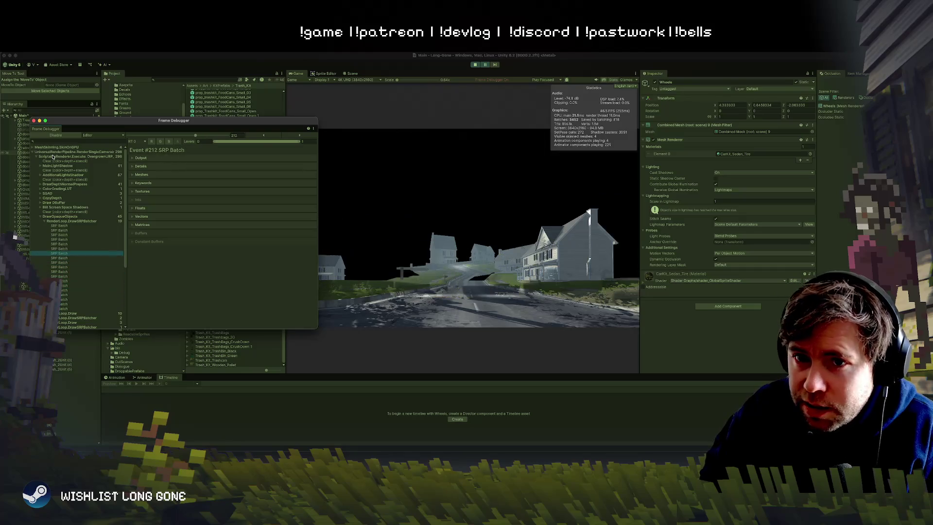
key(Down)
key(Down)
key(Down)
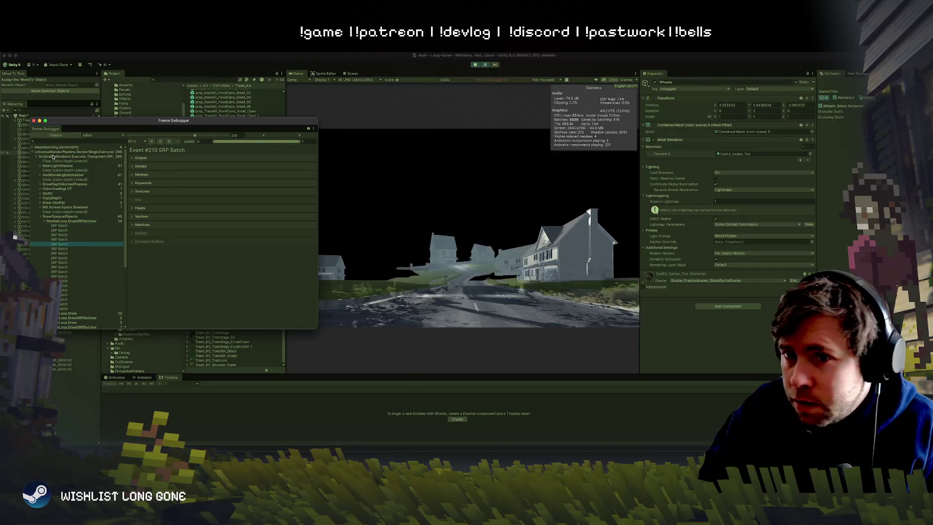
key(Up)
key(Up)
key(Up)
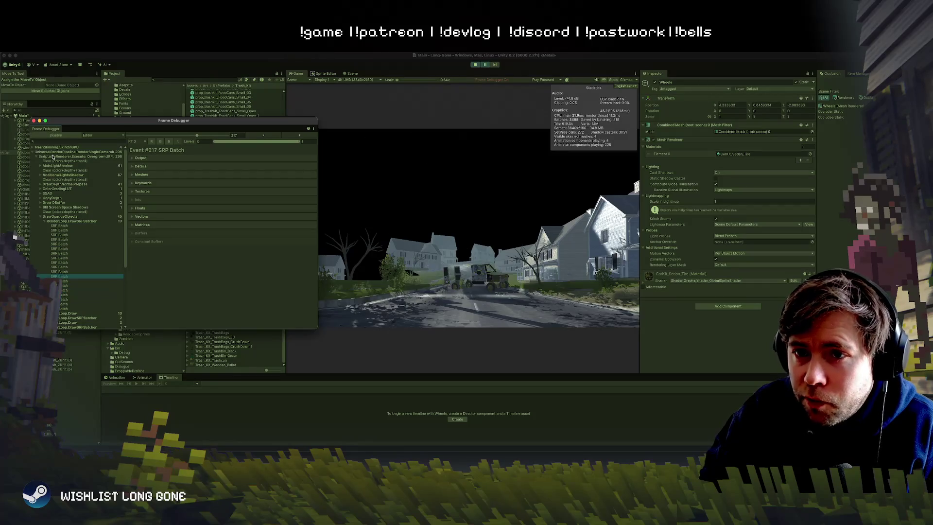
key(Up)
key(Up)
key(Up)
key(Down)
key(Down)
key(Down)
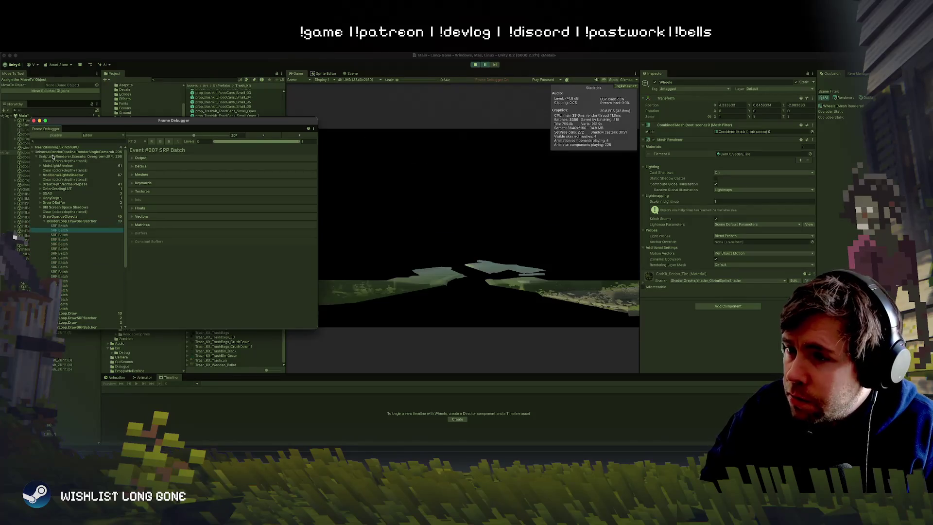
Step: Step through the Loop.Draw and Draw Dynamic events to Draw Mesh #239 and SRP Batch #240
key(Down)
key(Down)
key(Down)
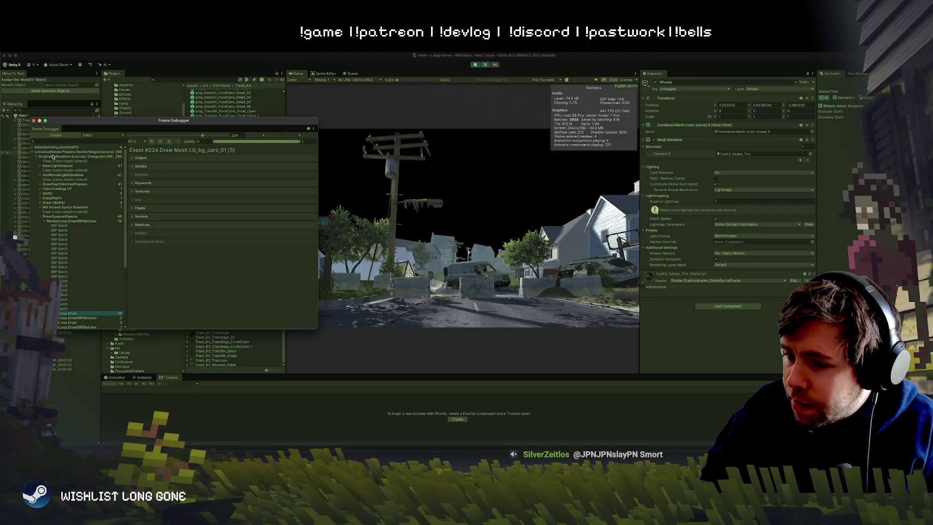
key(Up)
key(Up)
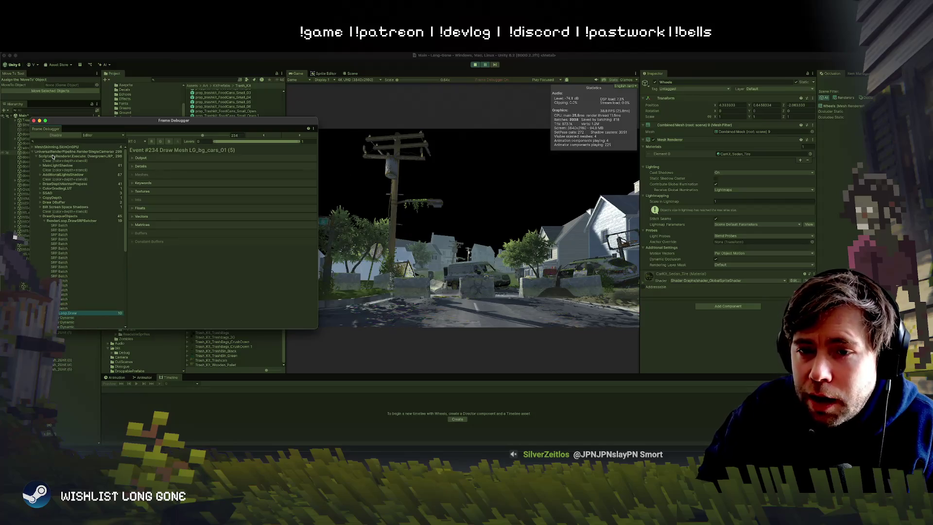
key(Down)
key(Down)
key(Down)
key(Down)
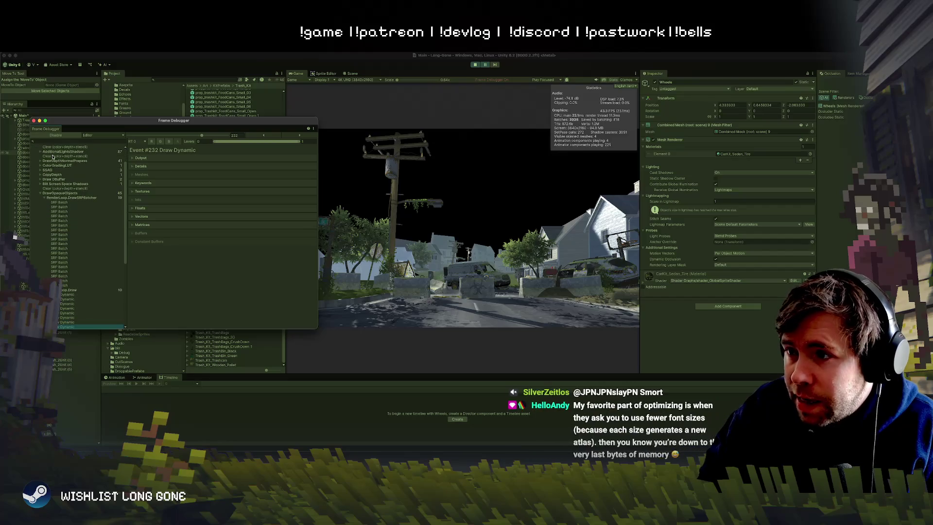
key(Up)
key(Up)
key(Up)
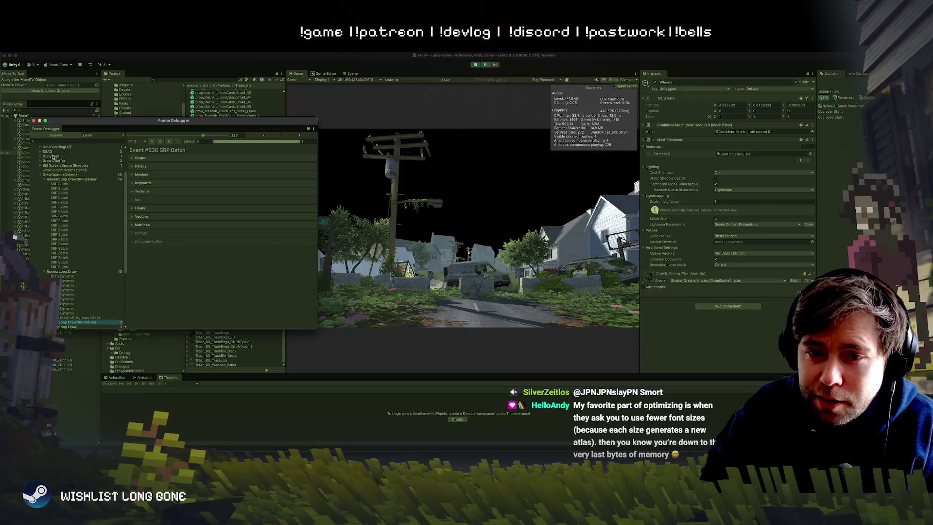
key(Down)
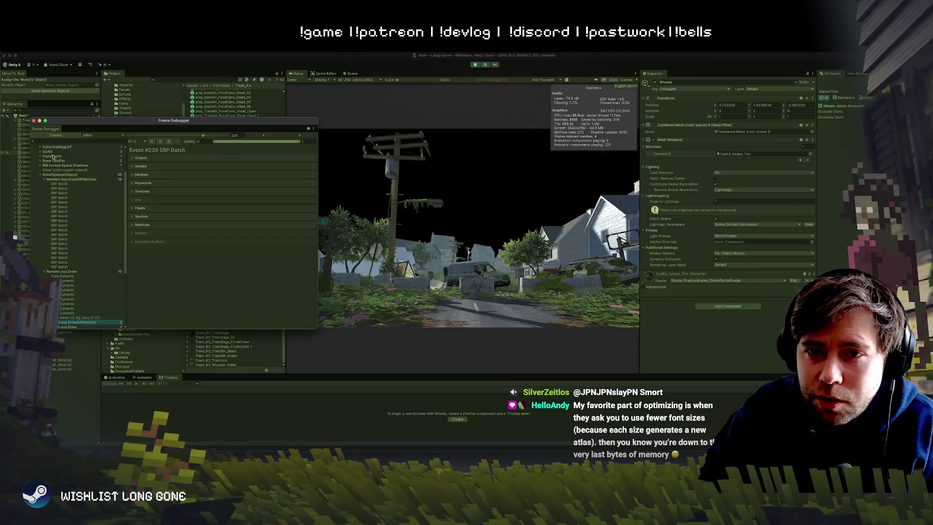
key(Down)
key(Down)
key(Down)
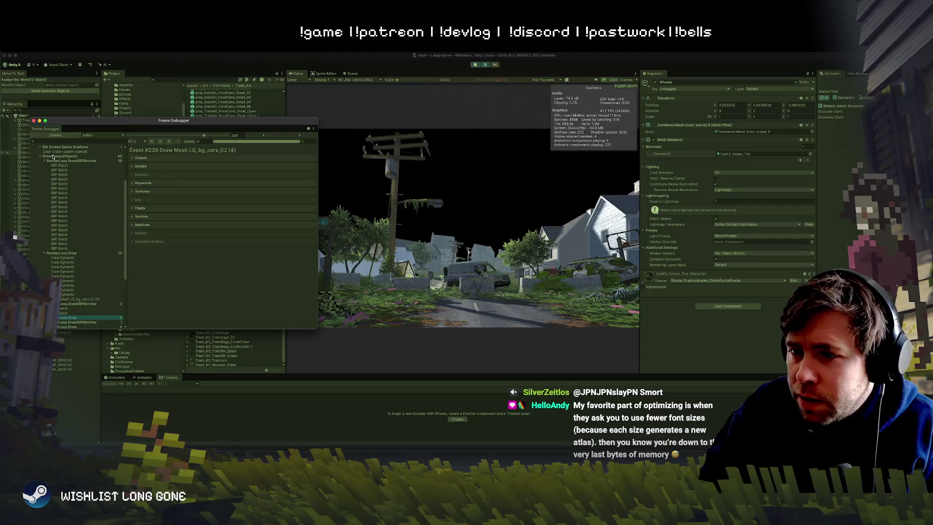
key(Down)
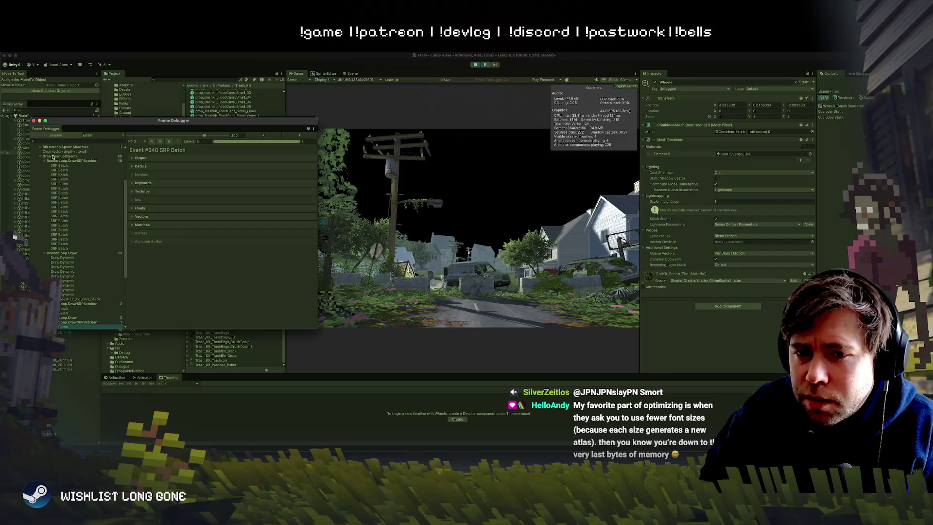
key(Down)
key(Down)
key(Down)
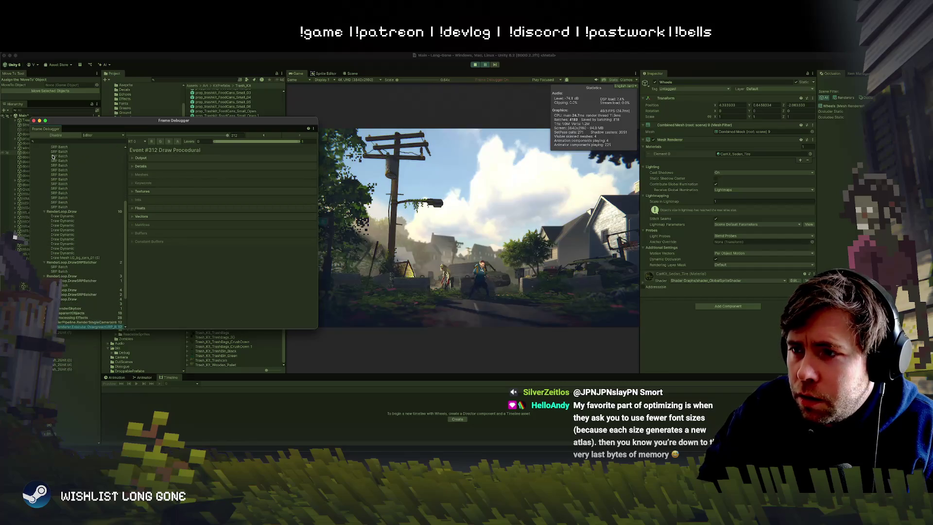
key(Up)
key(Up)
key(Up)
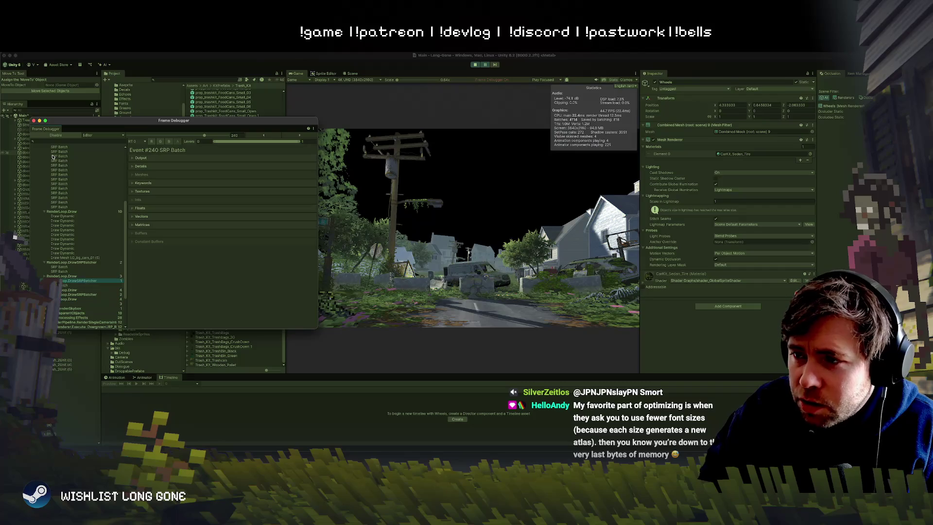
Step: Advance through the skybox and post-processing Draw Procedural events to #300, then disable capture
key(Down)
key(Down)
key(Down)
key(Down)
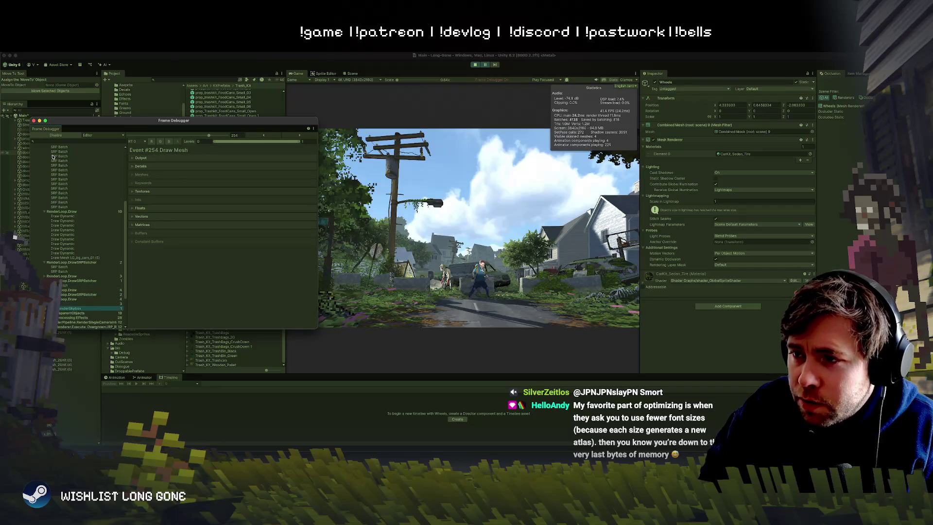
key(Down)
key(Down)
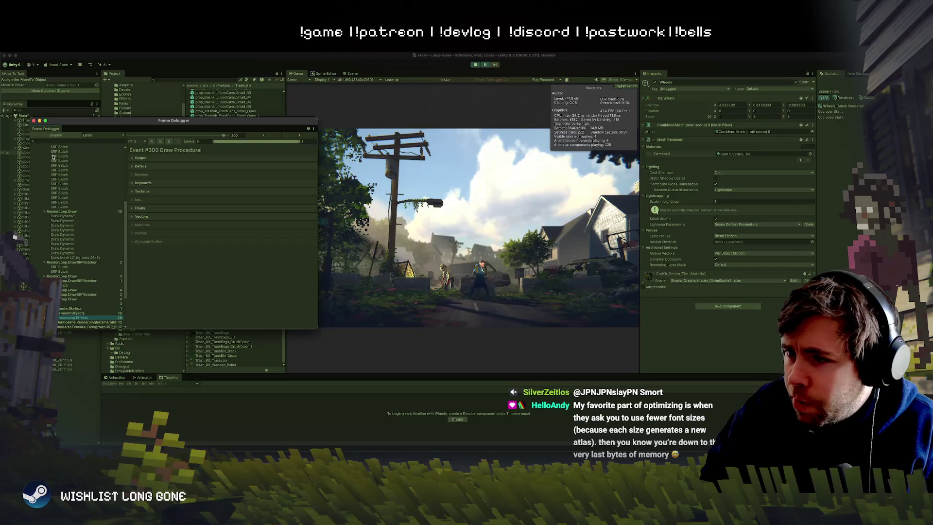
key(Down)
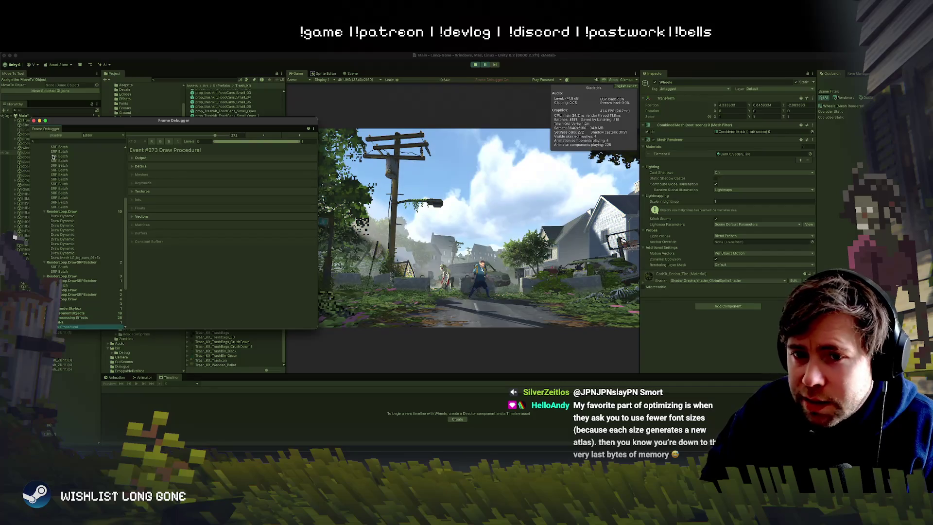
key(Down)
key(Up)
key(Down)
key(Down)
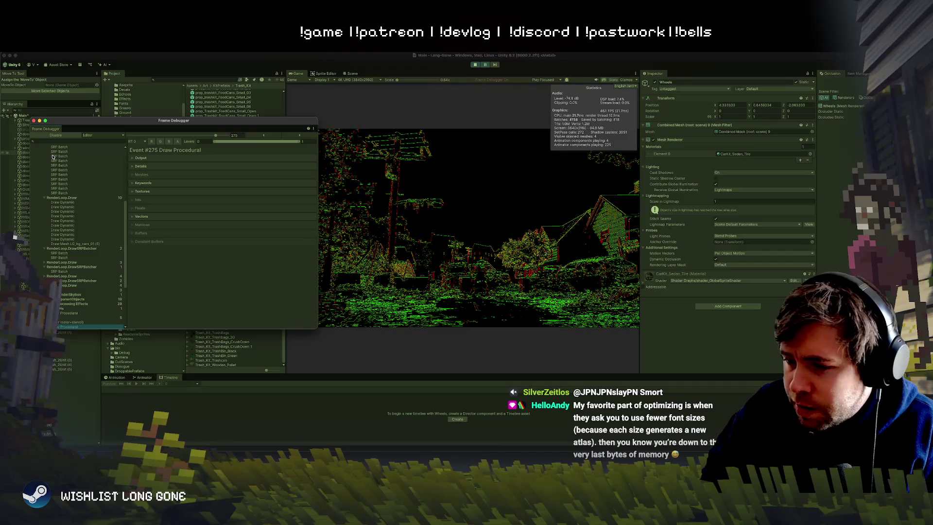
key(Down)
key(Down)
key(Down)
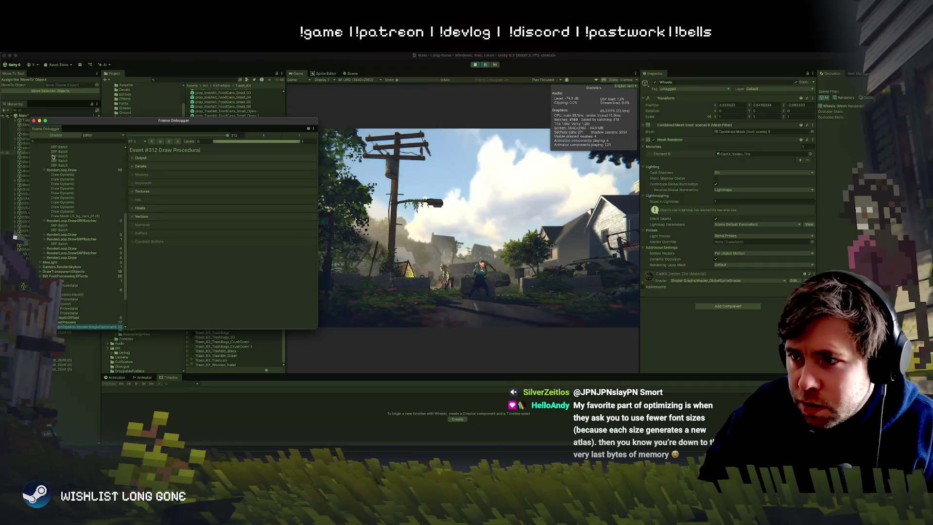
key(Up)
key(Up)
key(Up)
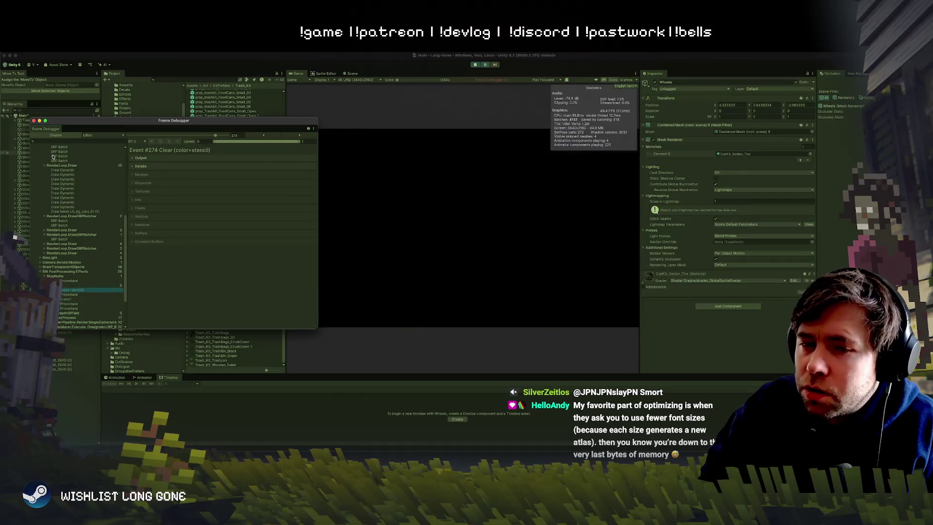
key(Down)
key(Down)
key(Down)
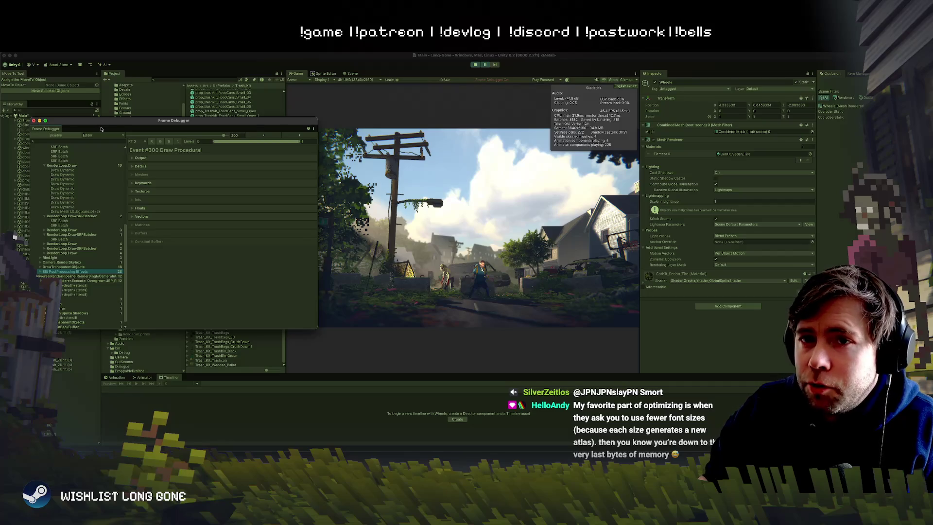
click(66, 136)
Step: Close the Frame Debugger and toggle the Game view Stats overlay off and back on
click(34, 121)
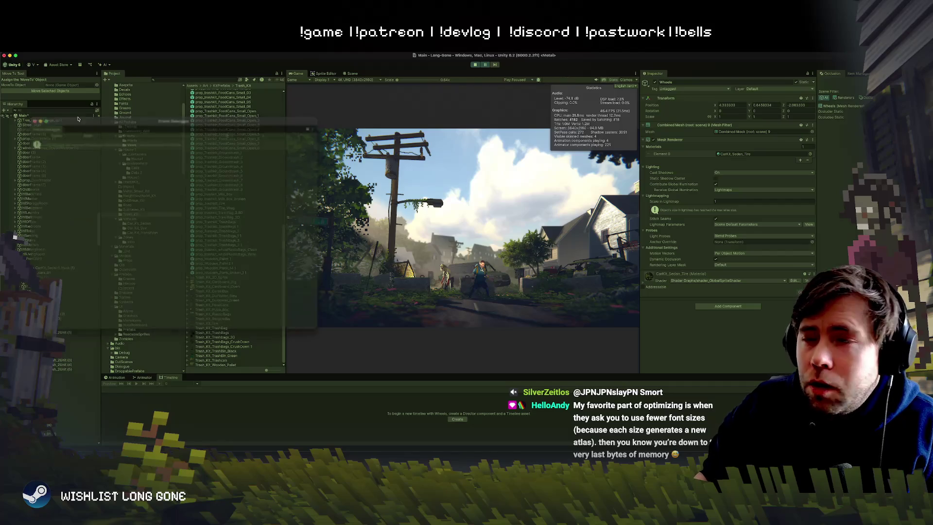
click(615, 80)
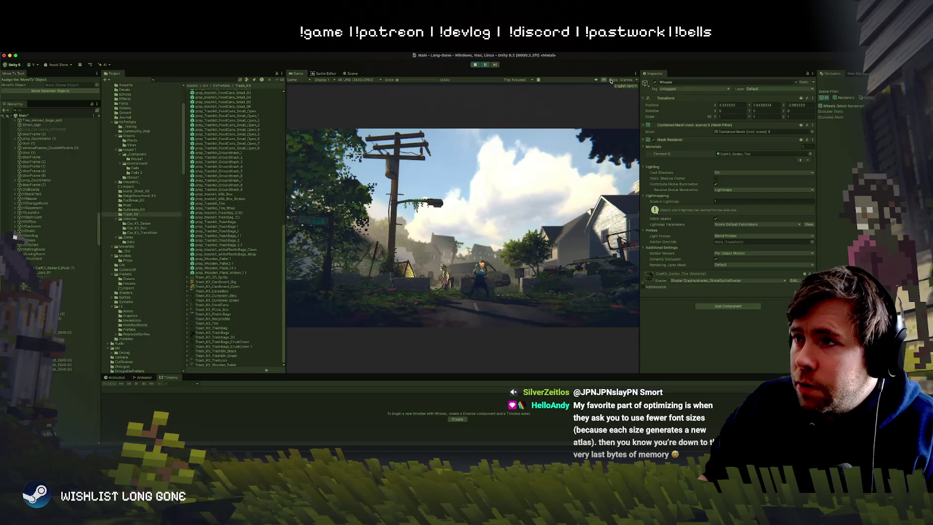
click(614, 81)
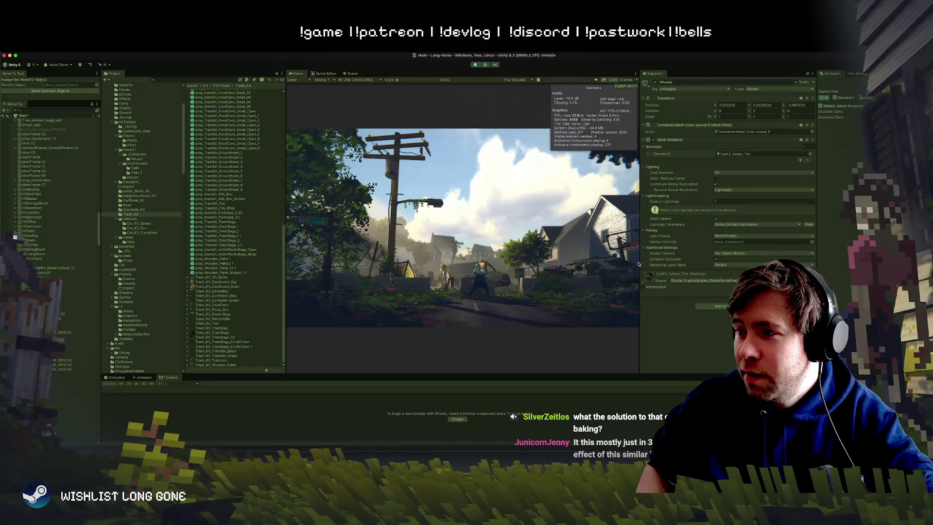
Step: Widen the Game view and Project asset list, then return to the van texture atlas in Photoshop
mouse_move(641, 263)
mouse_down()
mouse_move(697, 257)
mouse_move(674, 254)
mouse_up()
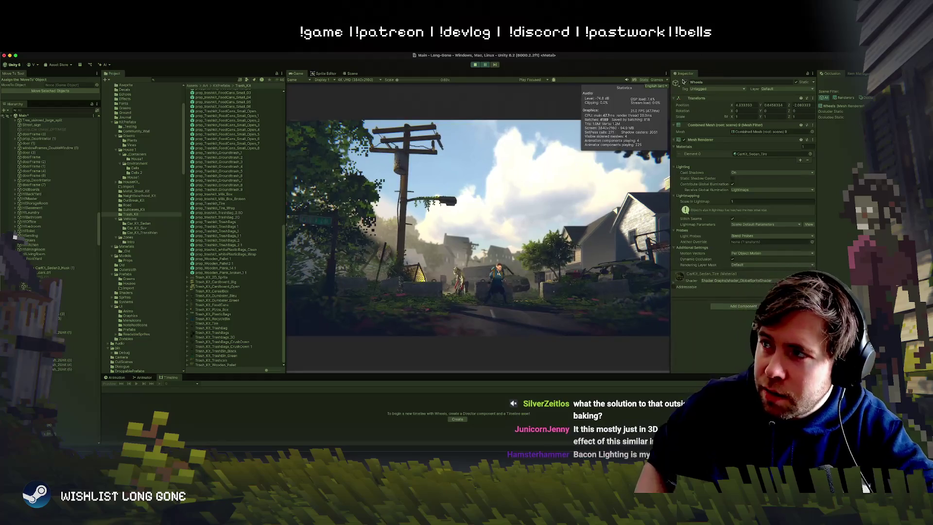
drag(671, 85, 816, 85)
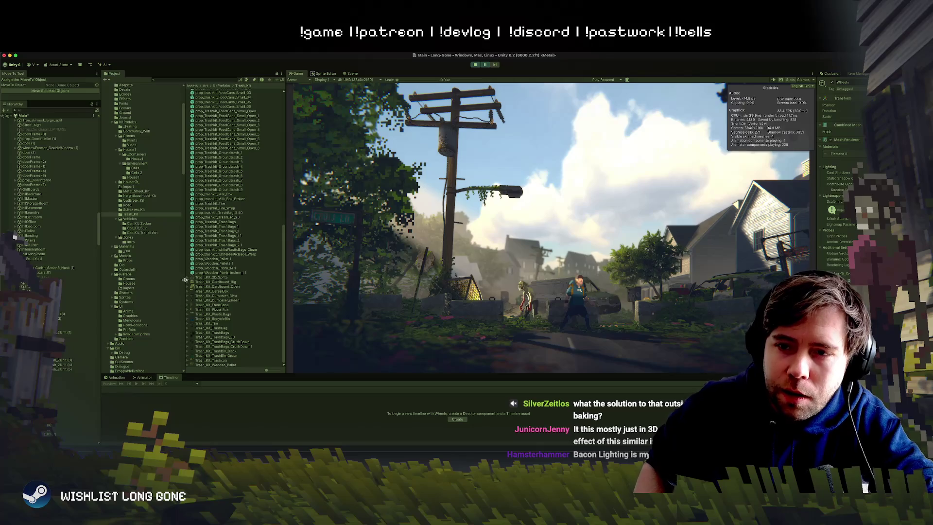
drag(186, 282, 145, 282)
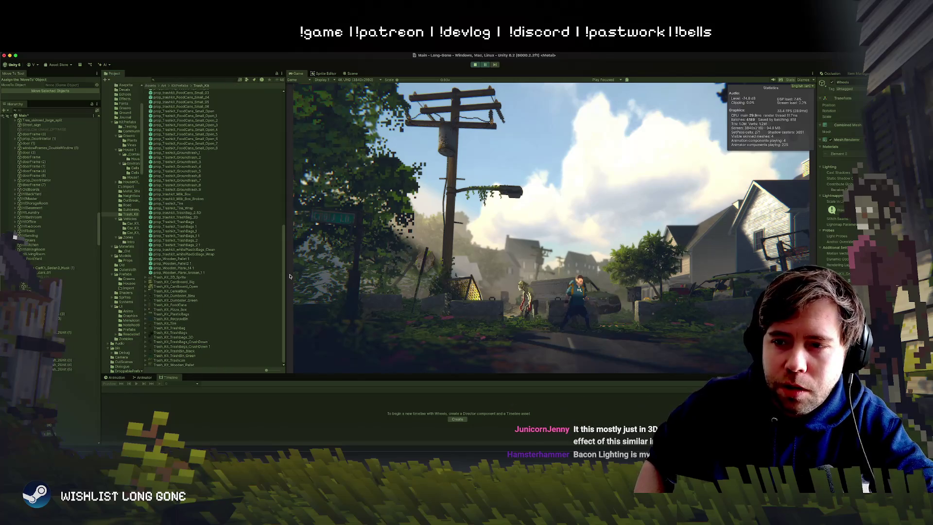
drag(288, 276, 226, 277)
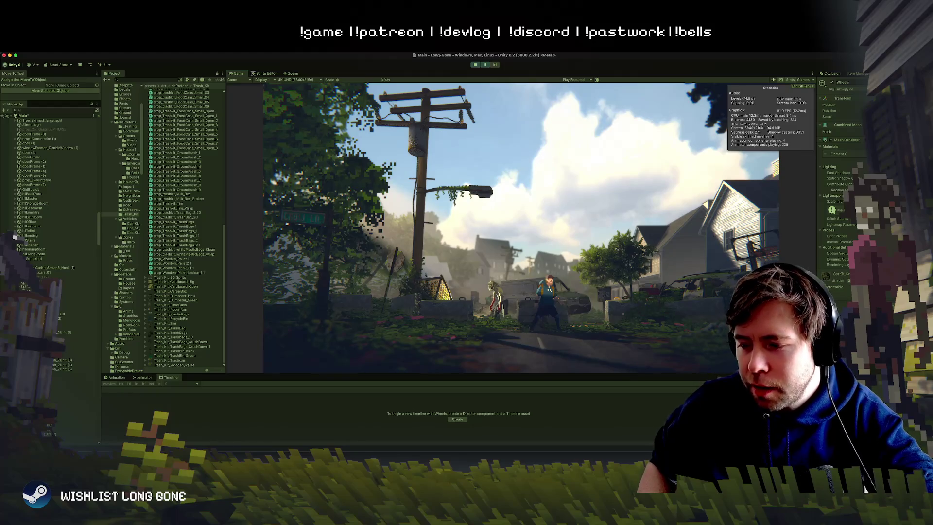
key(super+Tab)
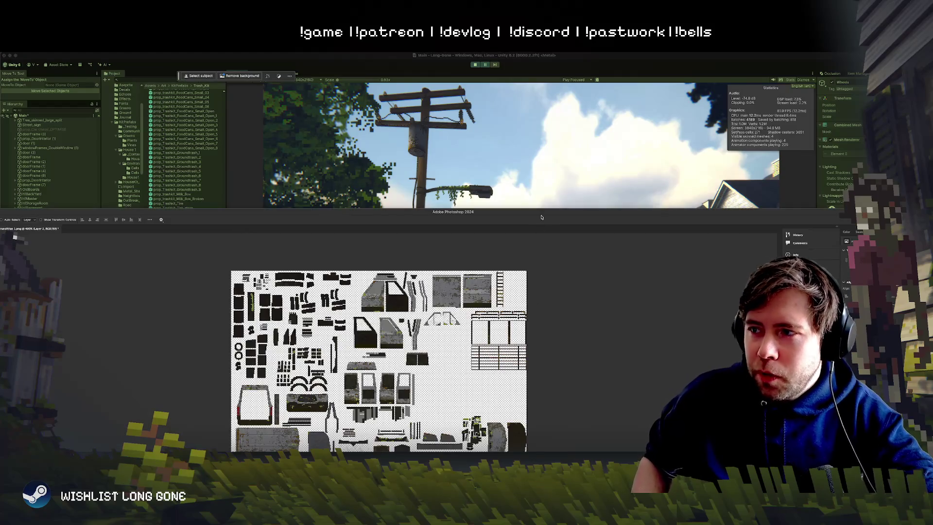
Step: Maximize Photoshop and fill the layer's texture islands with solid black, preserving transparency
double_click(542, 214)
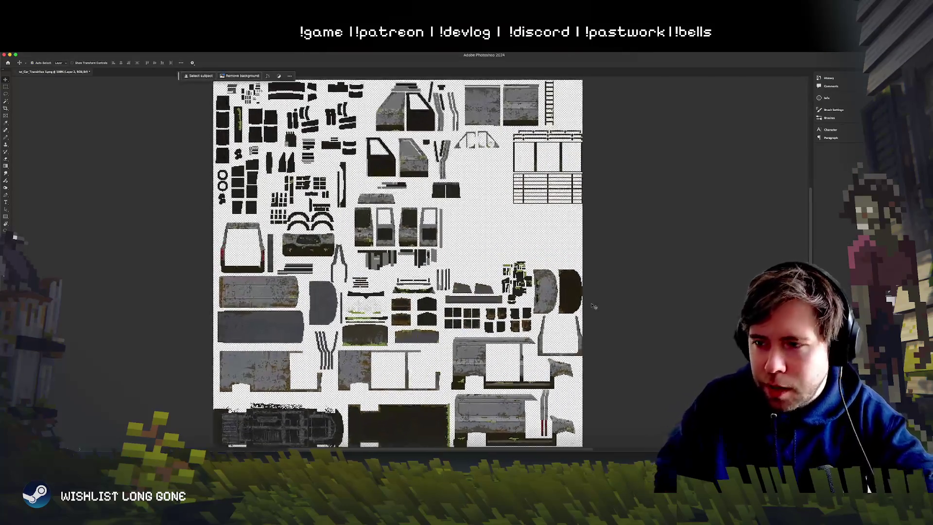
scroll(594, 307, up, 2)
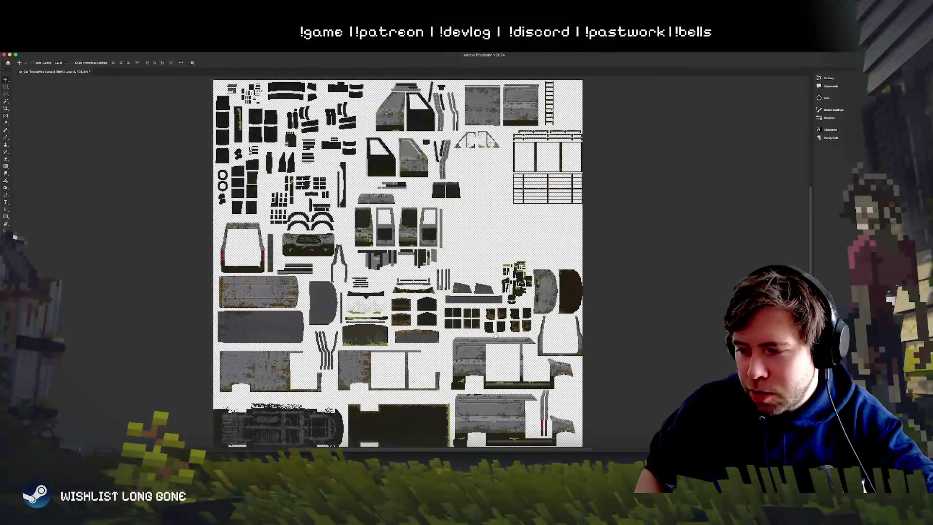
scroll(511, 286, right, 2)
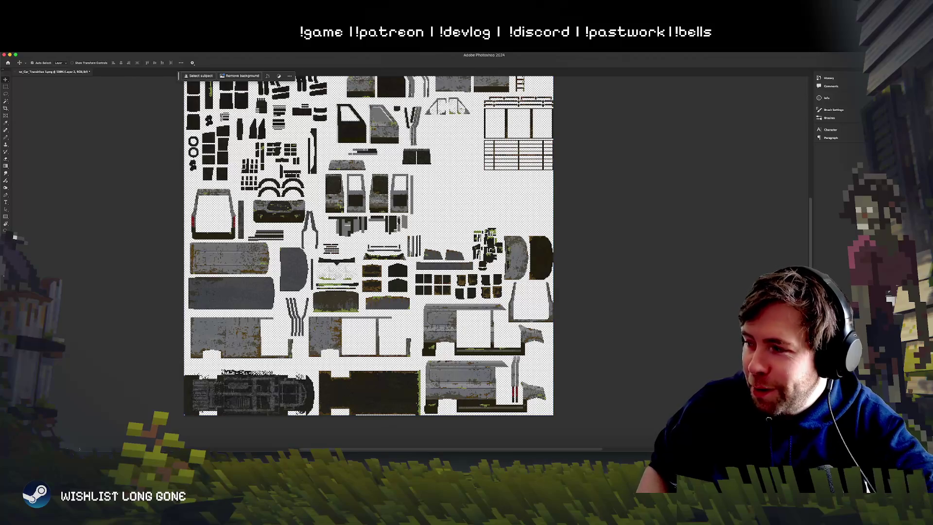
key(g)
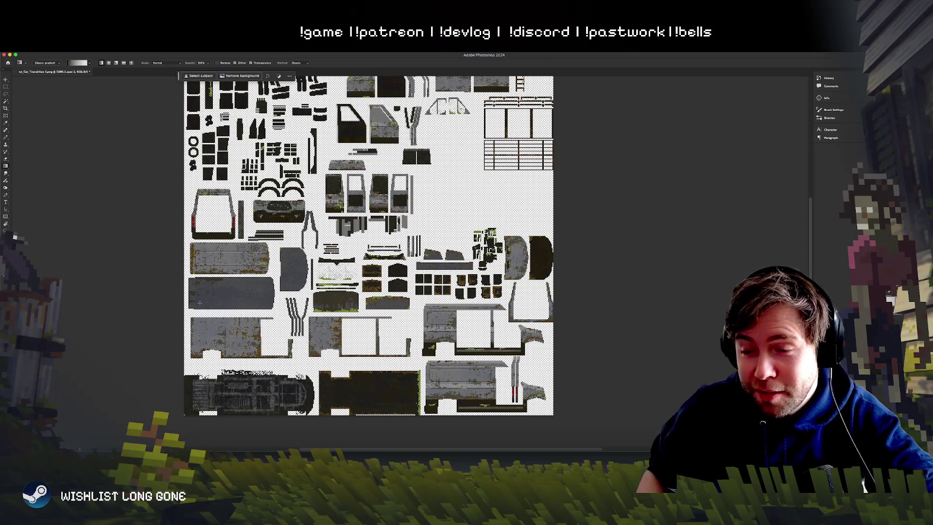
key(shift+alt+BackSpace)
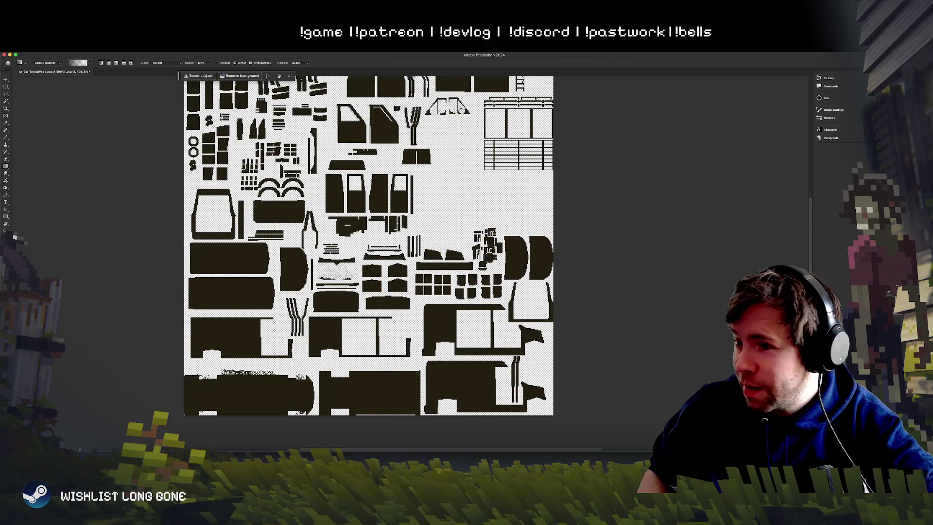
scroll(581, 283, left, 2)
key(v)
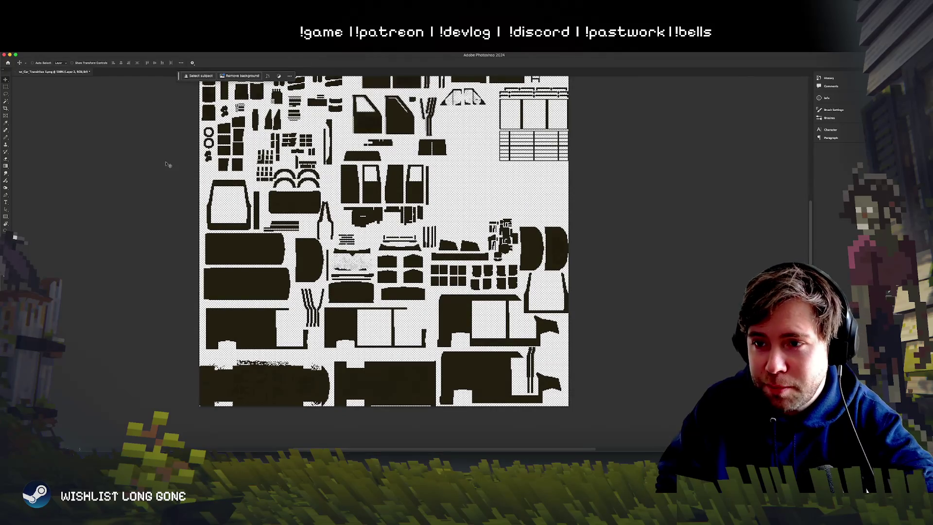
key(shift+alt+BackSpace)
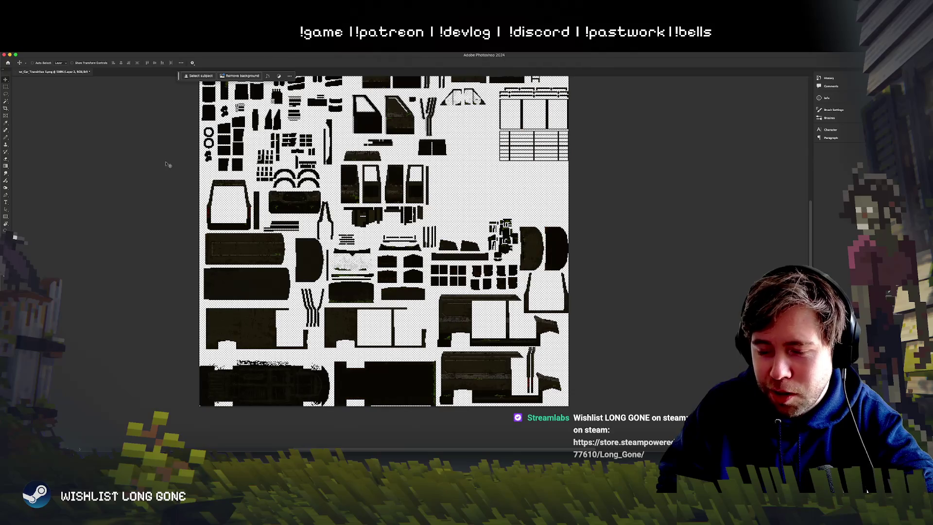
key(super+plus)
key(super+plus)
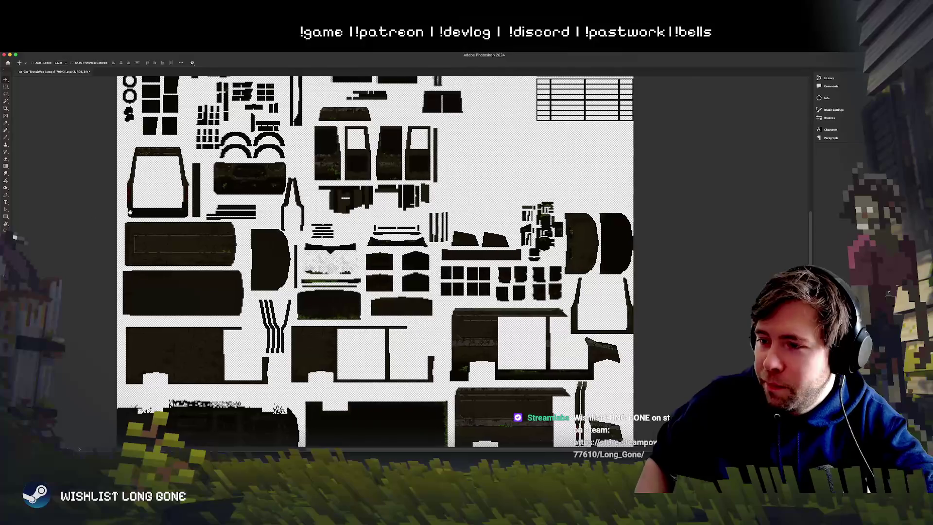
scroll(374, 262, left, 5)
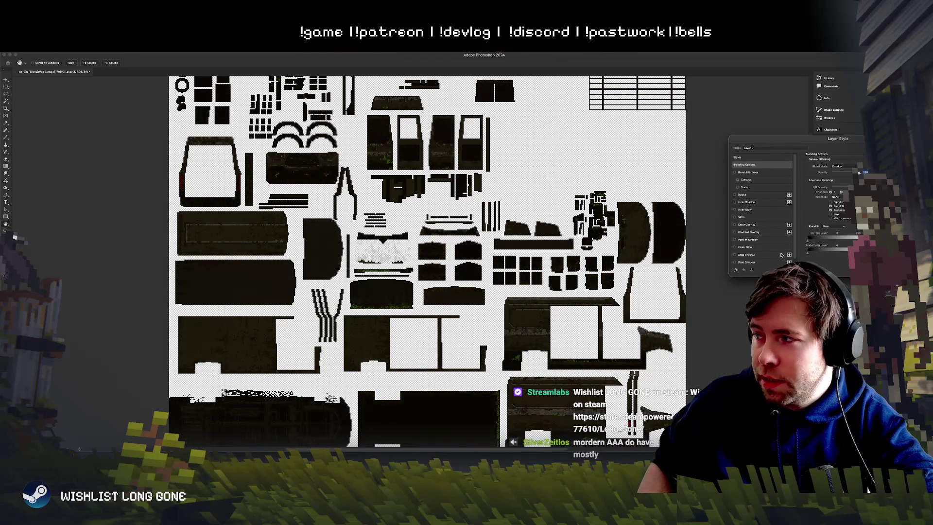
Step: Drag the Blend If Underlying Layer slider so grime shows through the black, then inspect the sheet
mouse_move(807, 252)
mouse_down()
mouse_move(848, 253)
mouse_move(826, 253)
mouse_move(837, 253)
mouse_up()
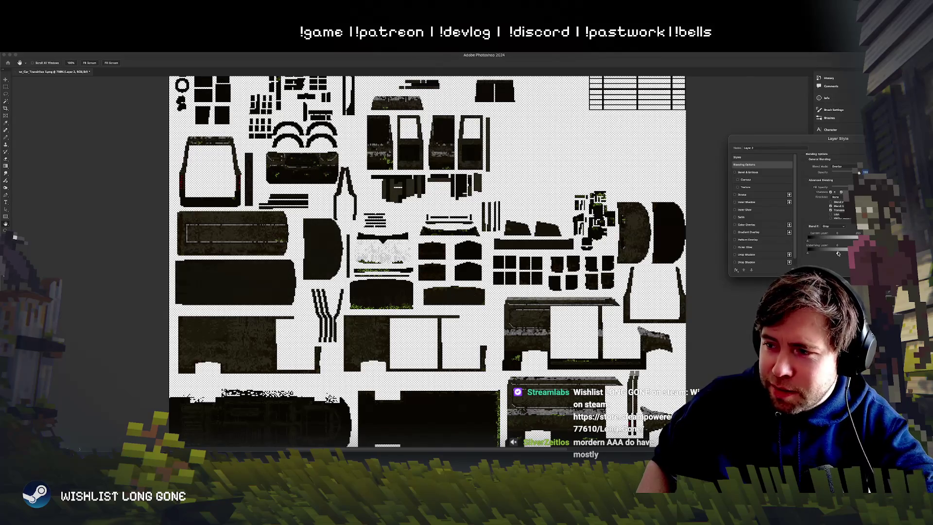
key(Return)
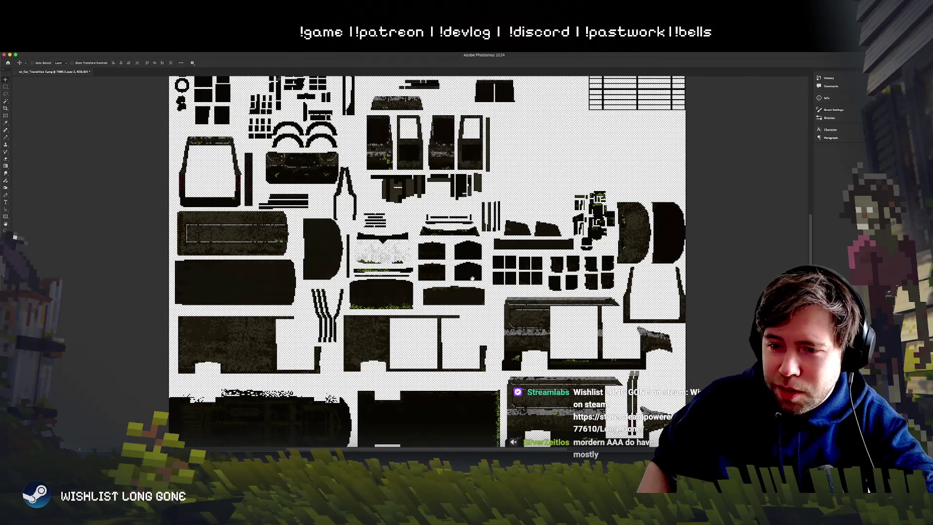
scroll(469, 280, right, 2)
scroll(470, 279, down, 2)
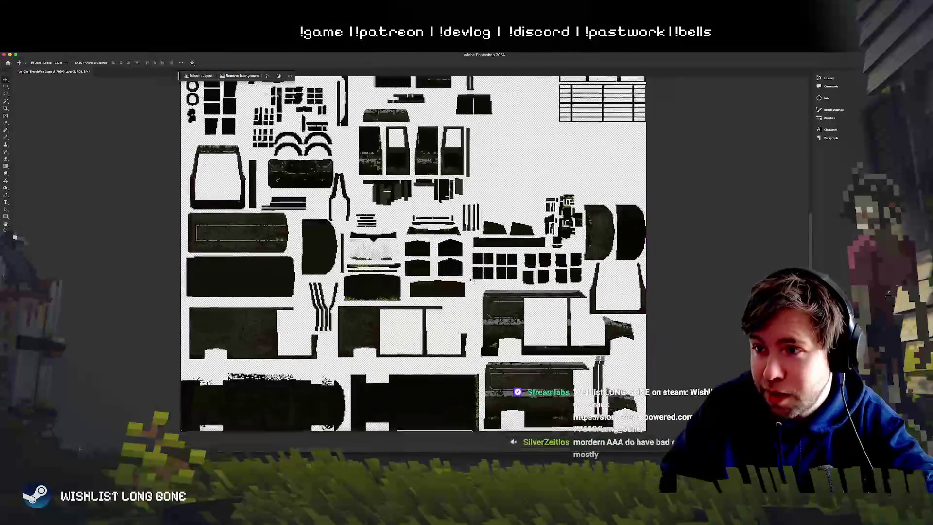
scroll(470, 280, up, 2)
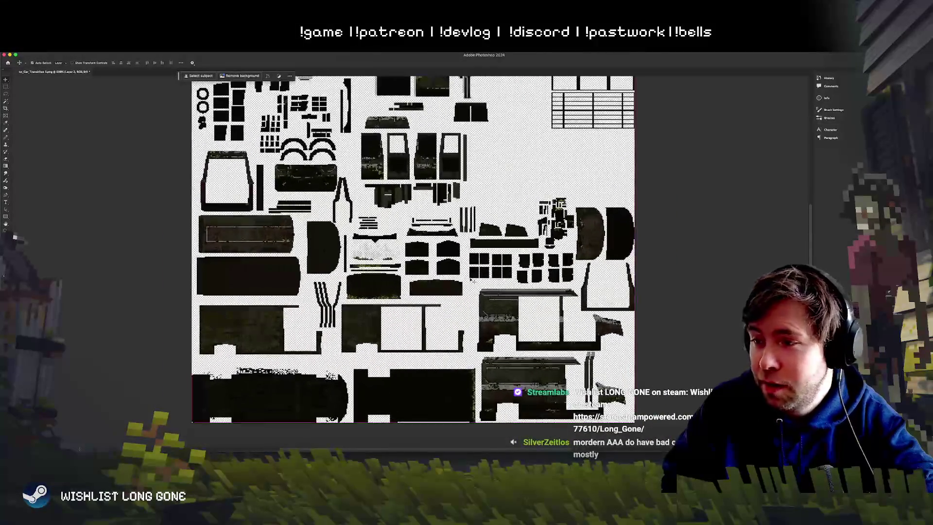
scroll(351, 293, left, 4)
scroll(352, 293, down, 2)
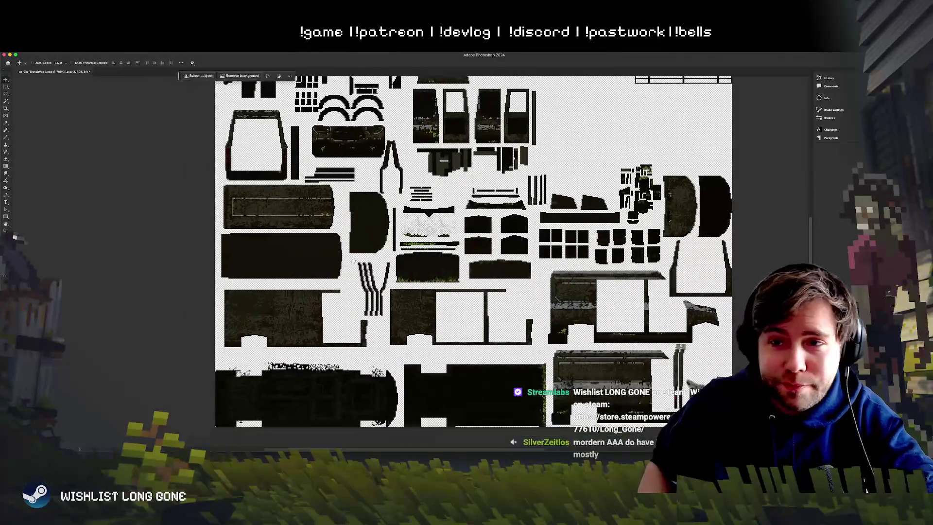
scroll(352, 293, left, 2)
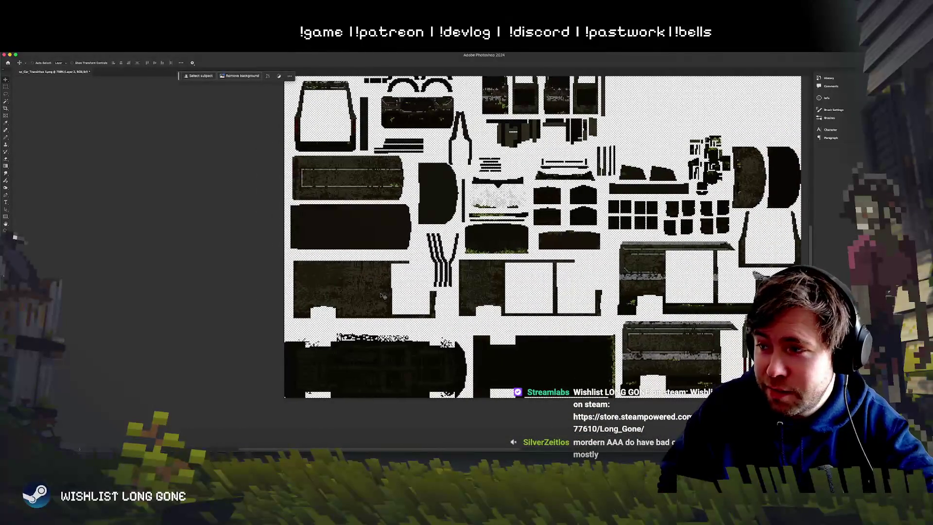
scroll(382, 296, down, 3)
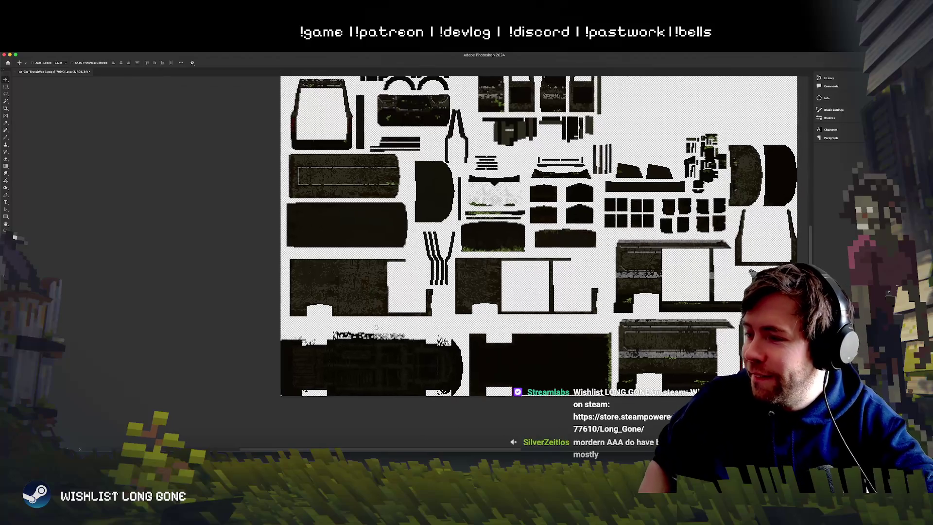
scroll(382, 295, right, 4)
scroll(429, 275, up, 3)
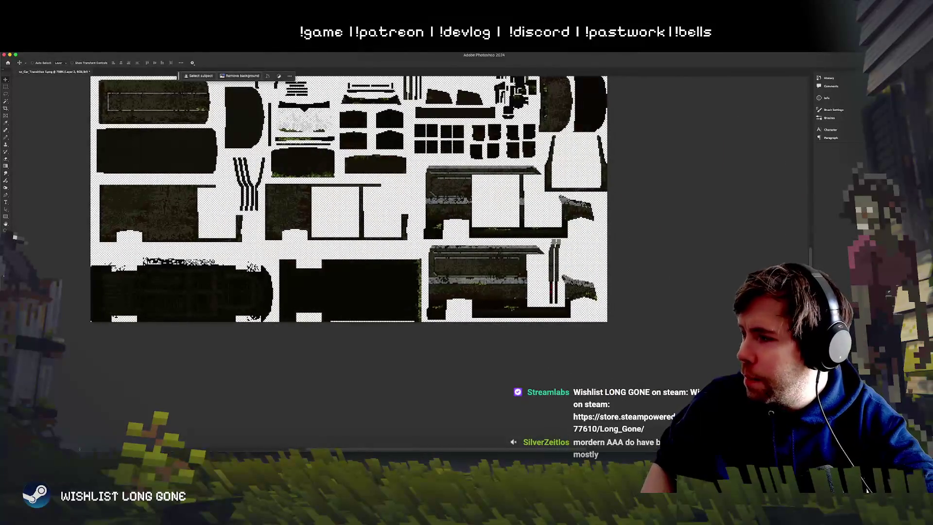
scroll(22, 225, right, 3)
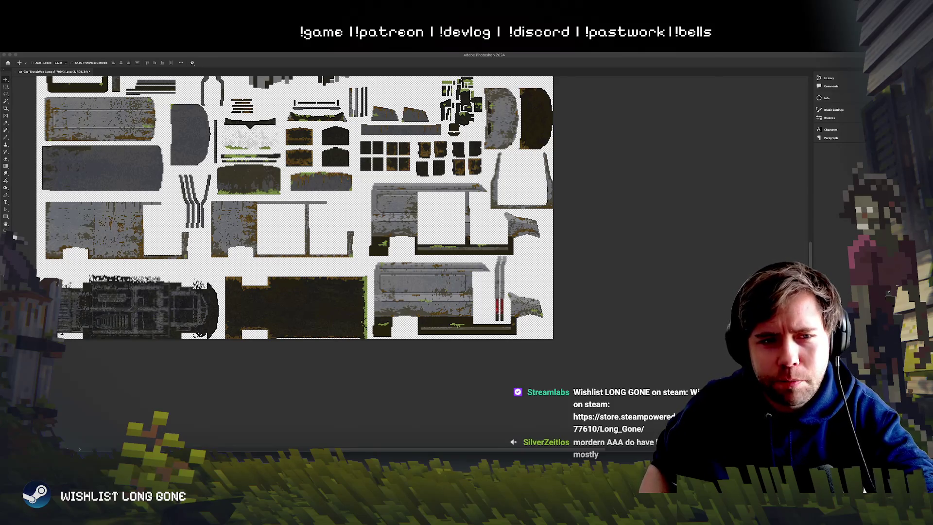
Step: Paste the Amazon logo, shrink it, and place it on the van's side panel island
key(ctrl+v)
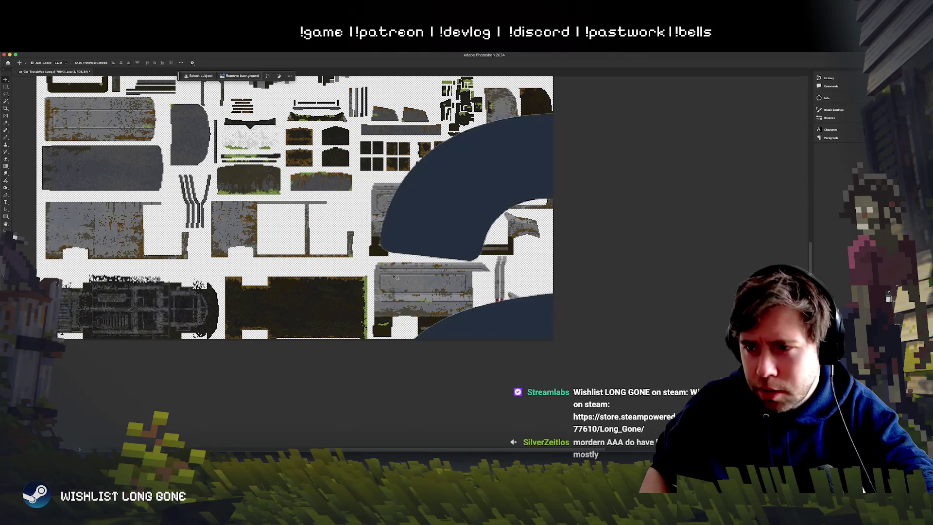
drag(465, 238, 189, 195)
key(ctrl+t)
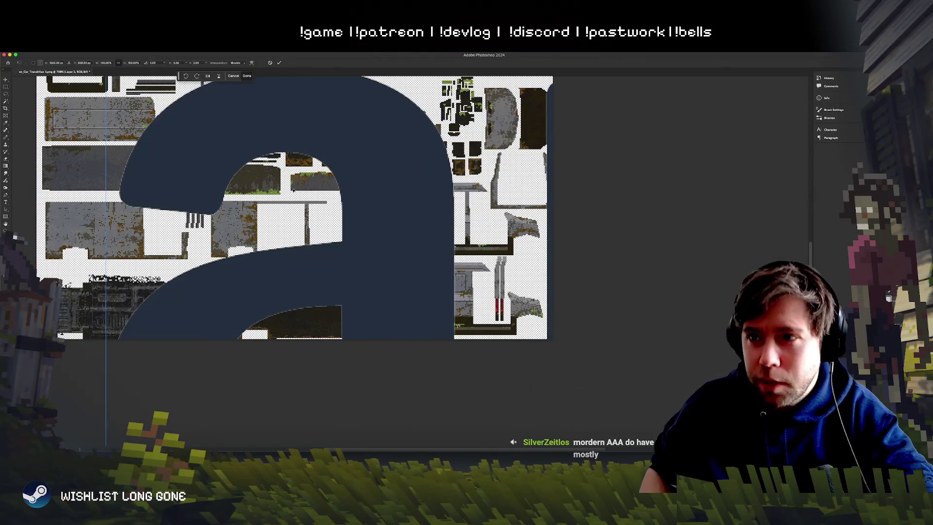
drag(277, 171, 308, 229)
scroll(252, 223, down, 5)
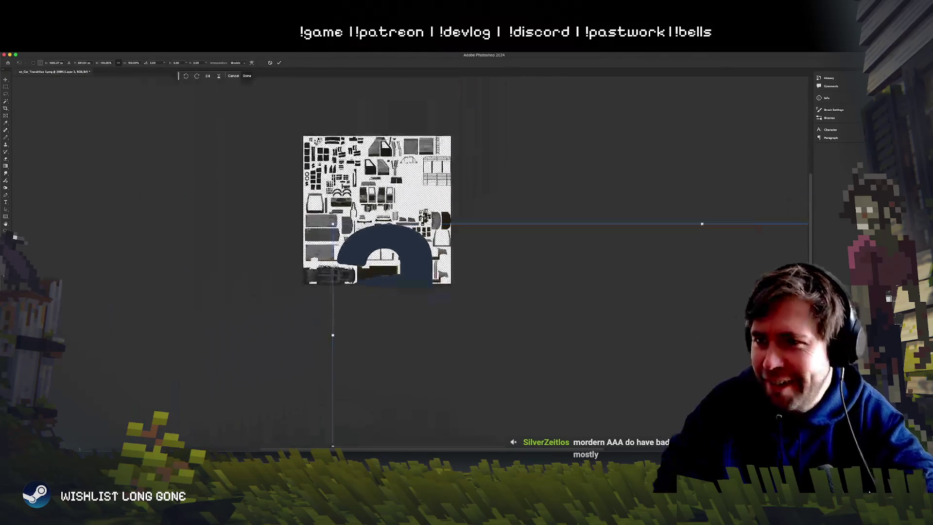
drag(333, 224, 646, 317)
mouse_move(688, 397)
mouse_down()
mouse_move(226, 183)
mouse_move(262, 226)
mouse_up()
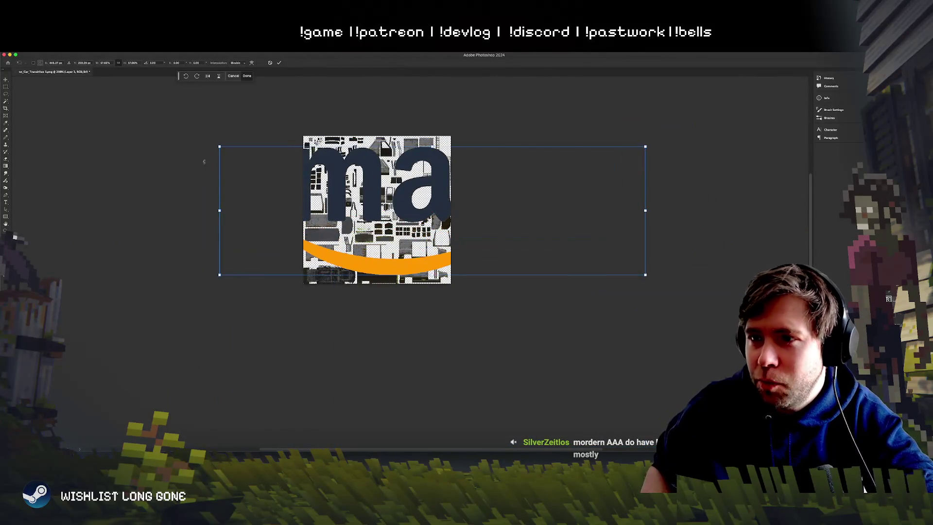
mouse_move(219, 147)
mouse_down()
mouse_move(558, 250)
mouse_move(370, 244)
mouse_up()
scroll(412, 258, up, 5)
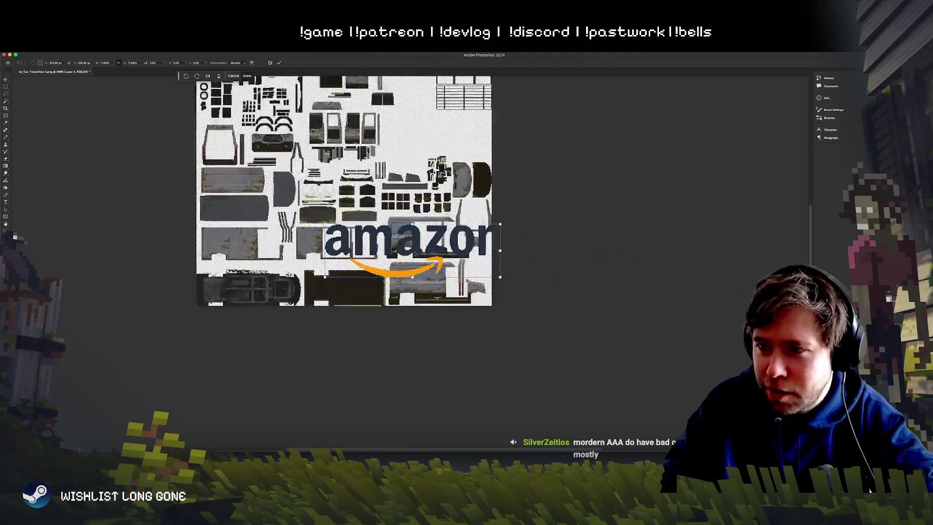
key(Return)
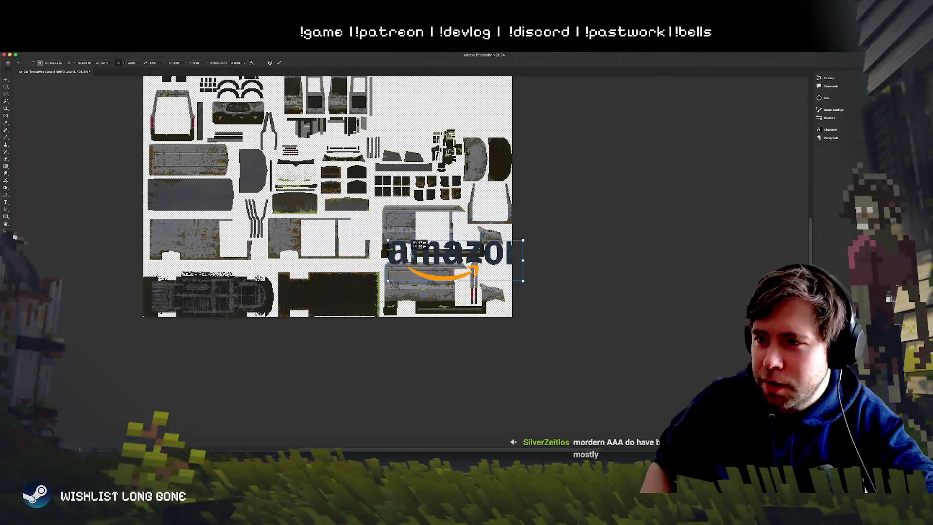
scroll(411, 261, up, 2)
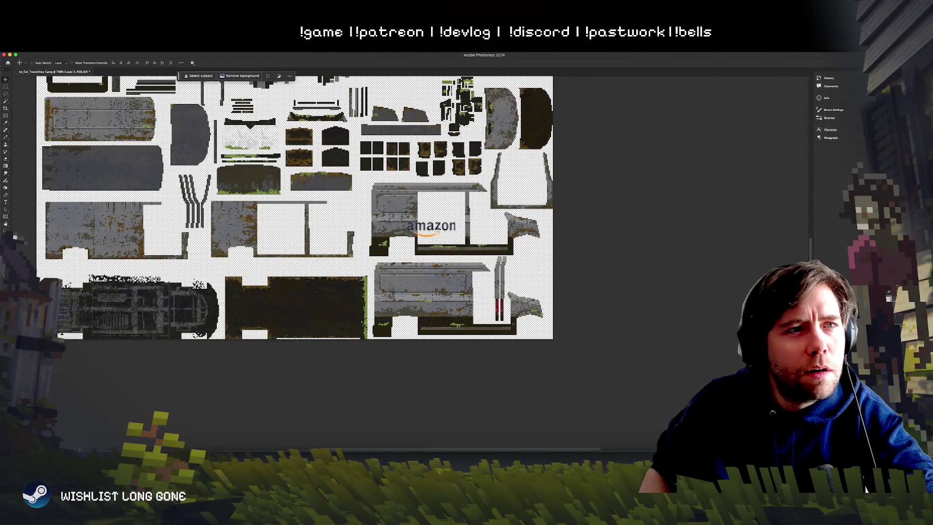
key(t)
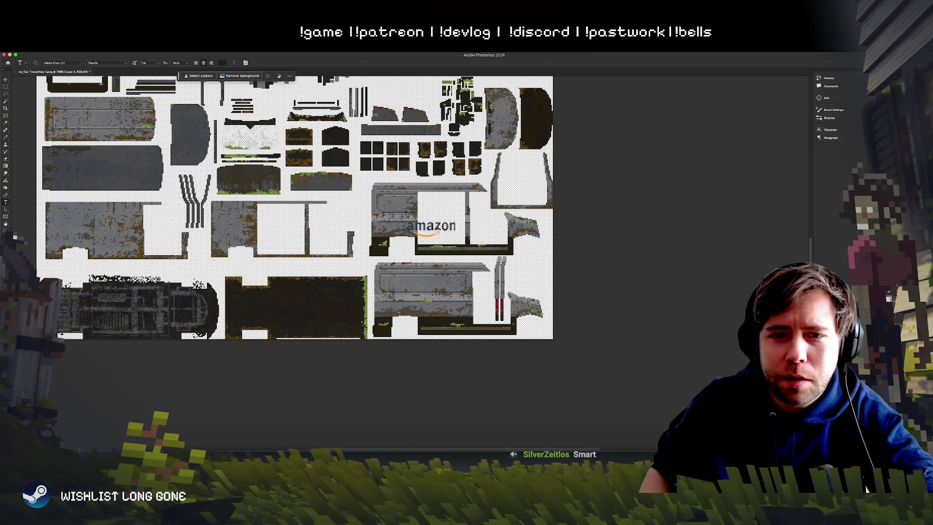
Step: Set the text colour to blue, starting from hex 0e1b2b and picking a lighter shade
click(6, 238)
drag(464, 196, 464, 251)
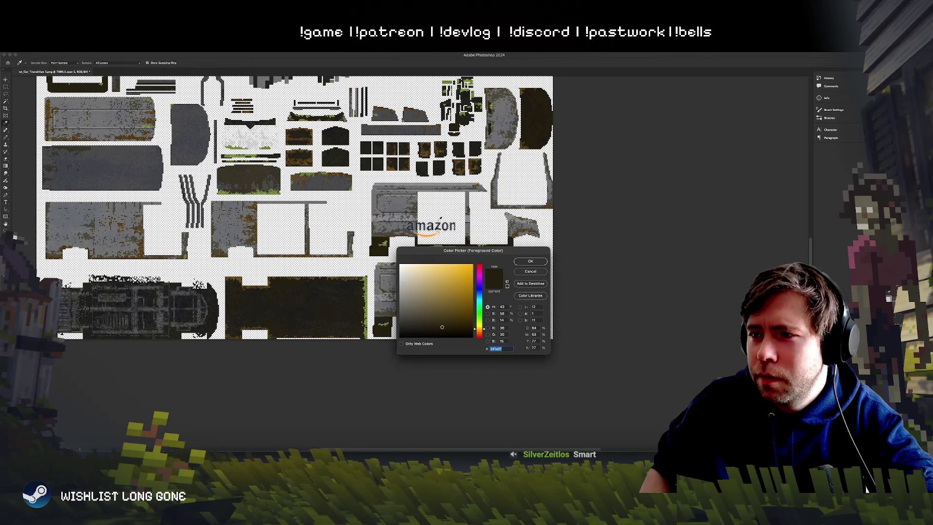
text(0e1b2b)
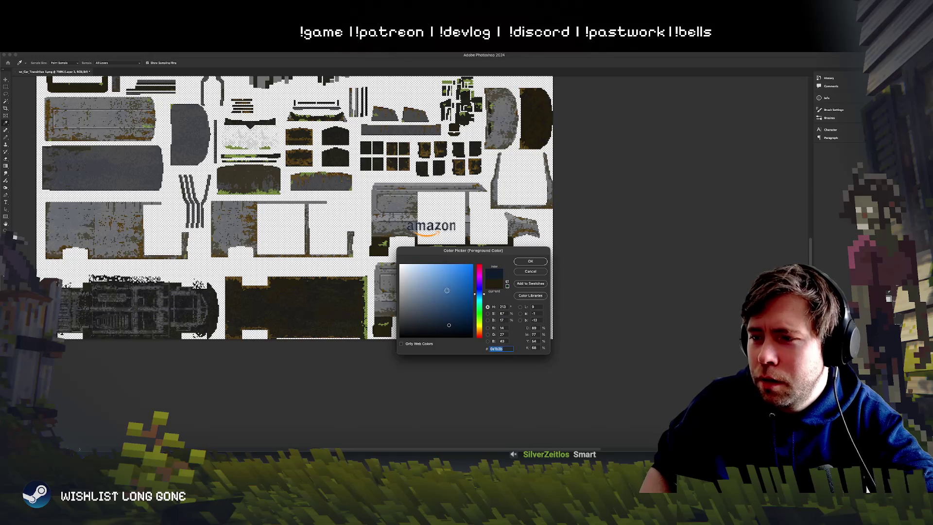
click(445, 315)
click(530, 265)
key(t)
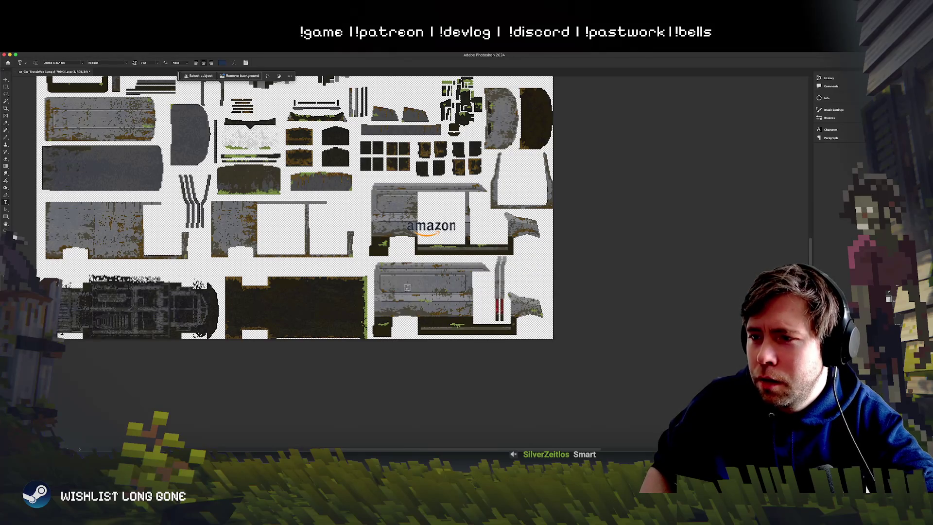
Step: Type CONGO as a new text layer on the van panel
click(407, 287)
text(CIN)
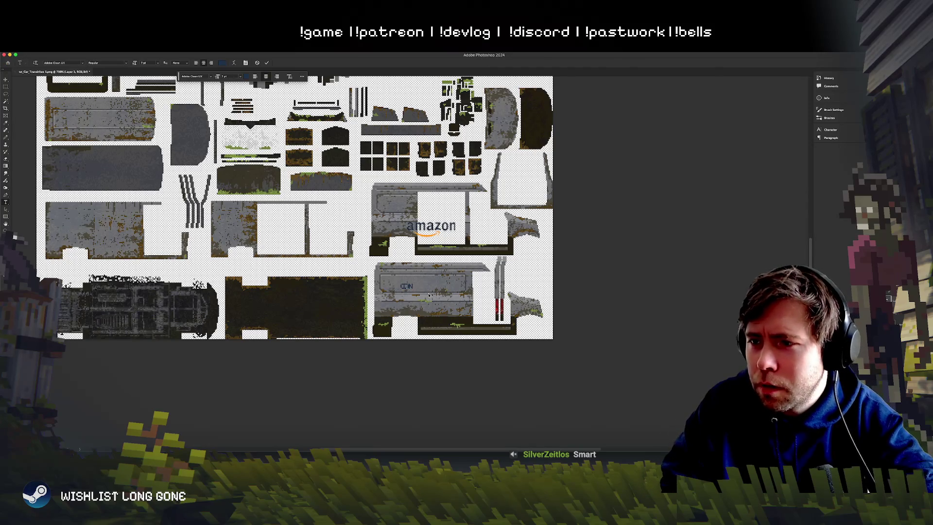
key(BackSpace)
key(BackSpace)
text(ONGO)
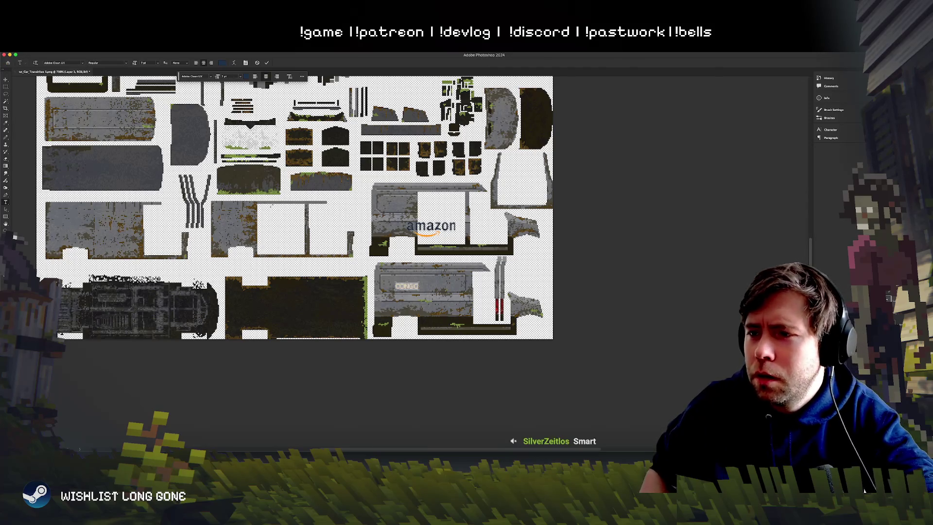
click(6, 79)
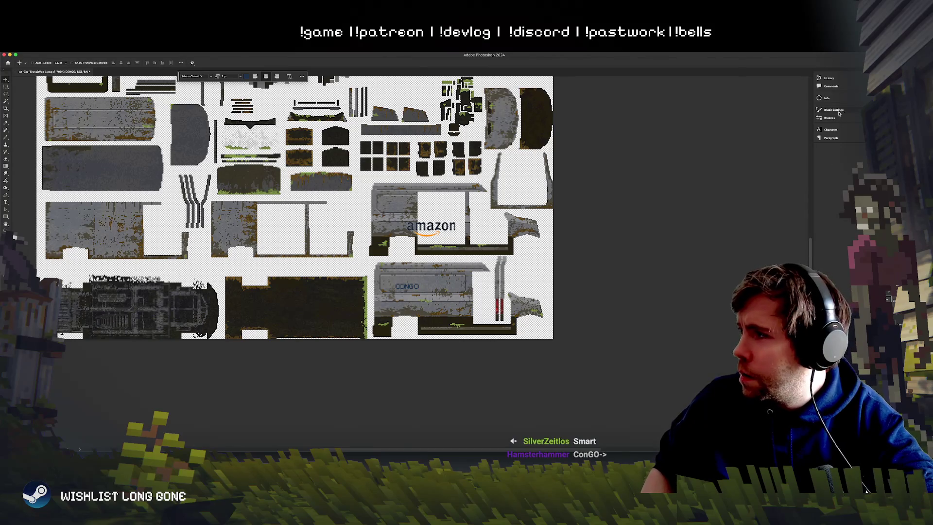
Step: Make CONGO 100 pt faux bold and shift it right and slightly down
click(830, 130)
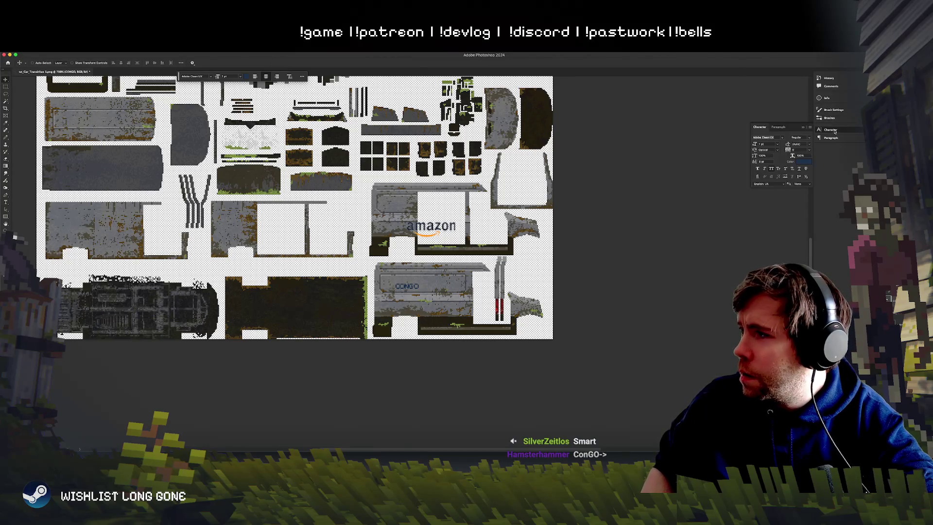
click(761, 144)
text(100)
key(Return)
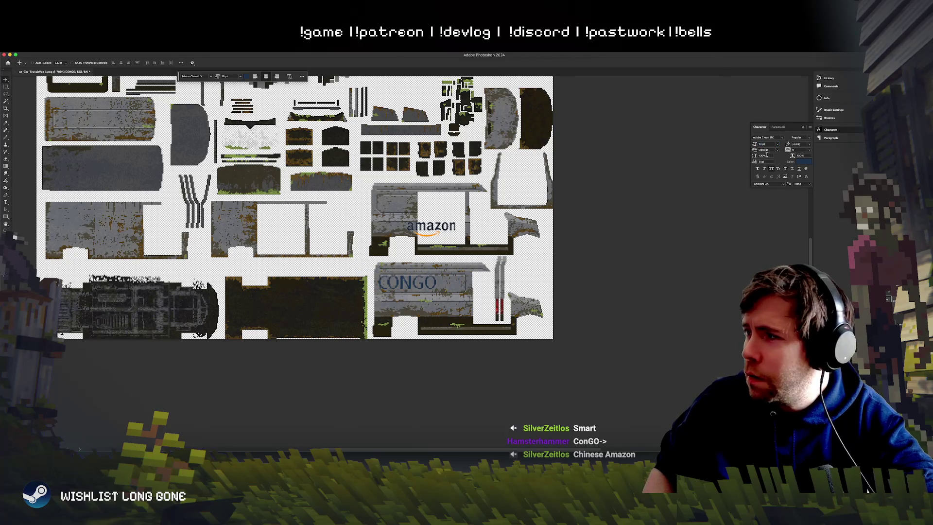
click(759, 169)
drag(412, 281, 429, 287)
scroll(466, 287, up, 5)
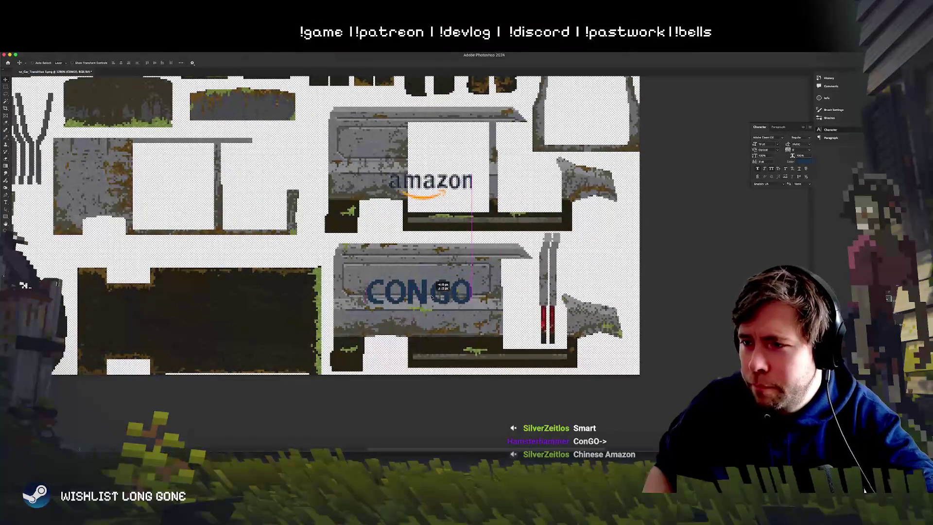
scroll(427, 301, down, 2)
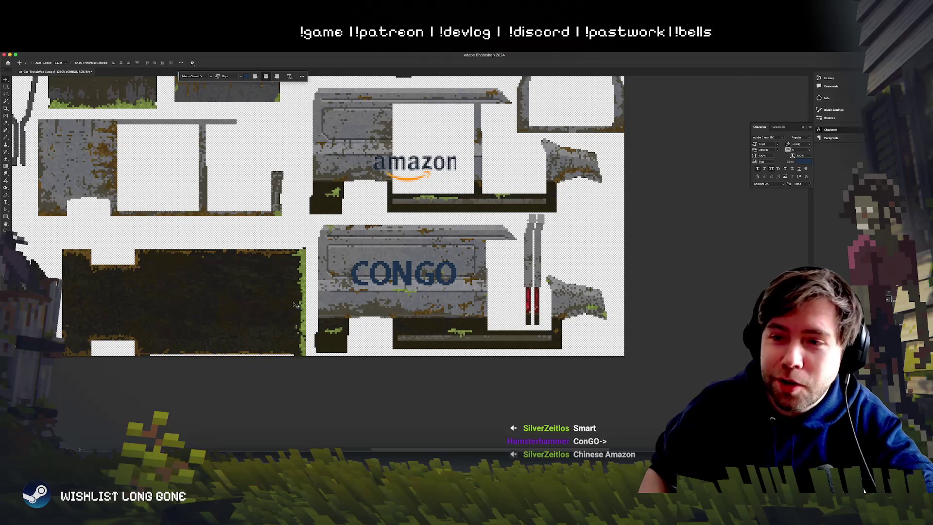
Step: Reduce the letters CON to 17 pt and commit the text edit
click(7, 202)
drag(412, 273, 350, 273)
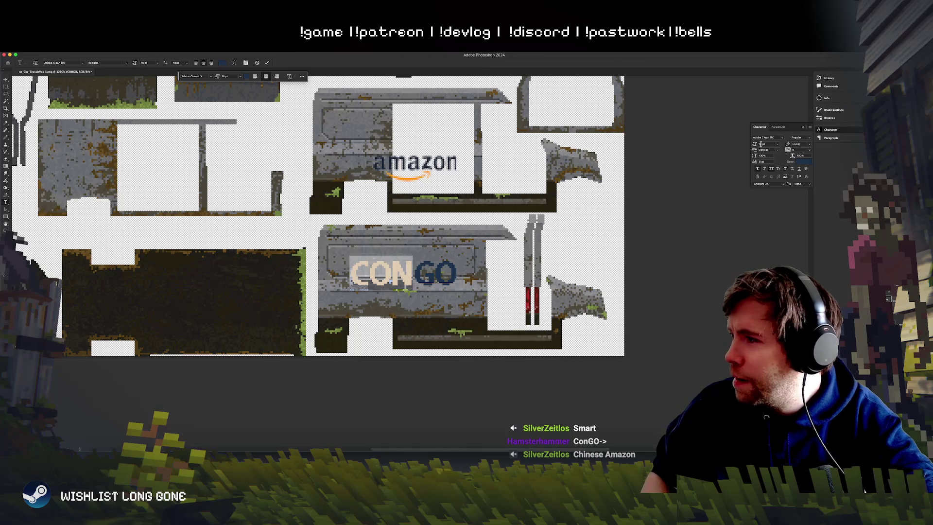
drag(755, 145, 754, 147)
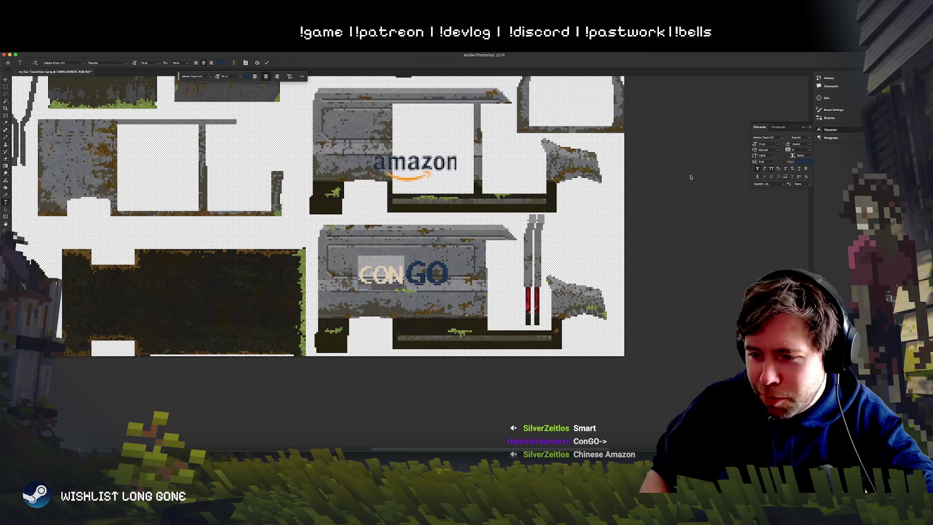
click(430, 275)
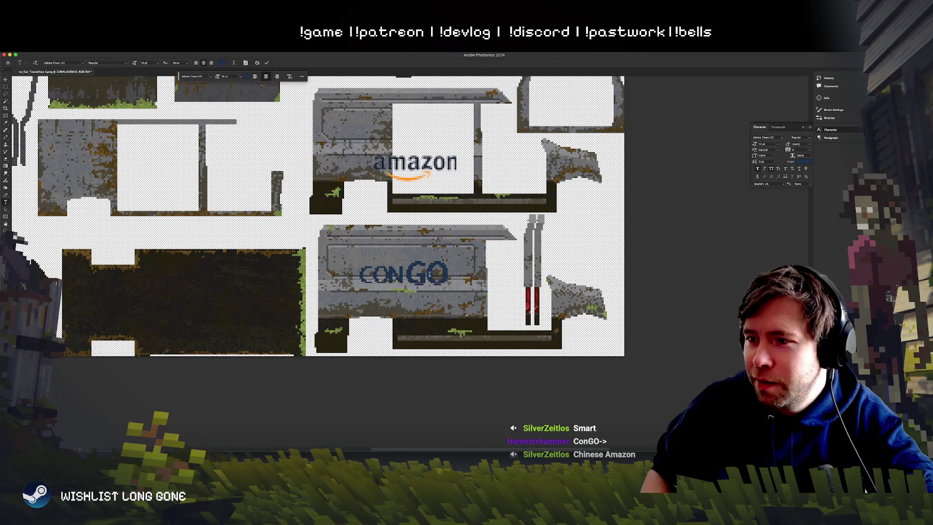
click(6, 79)
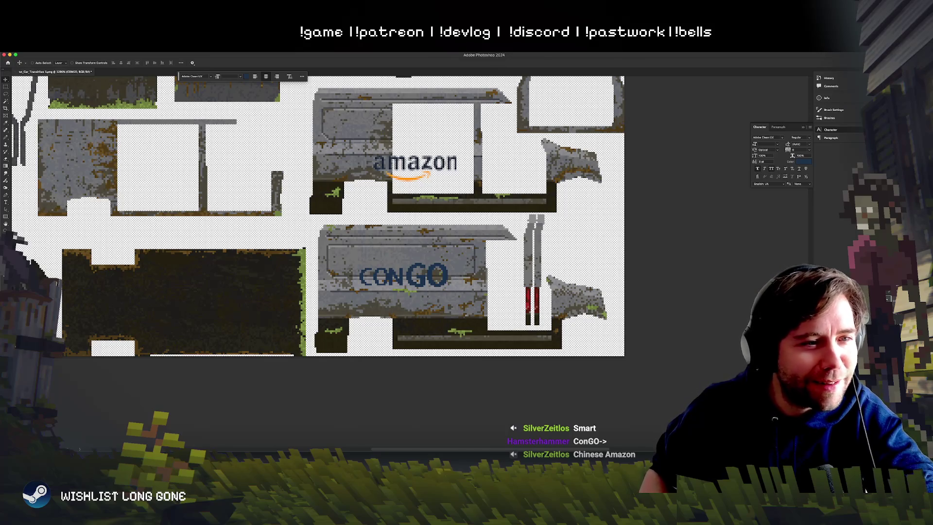
key(super+Tab)
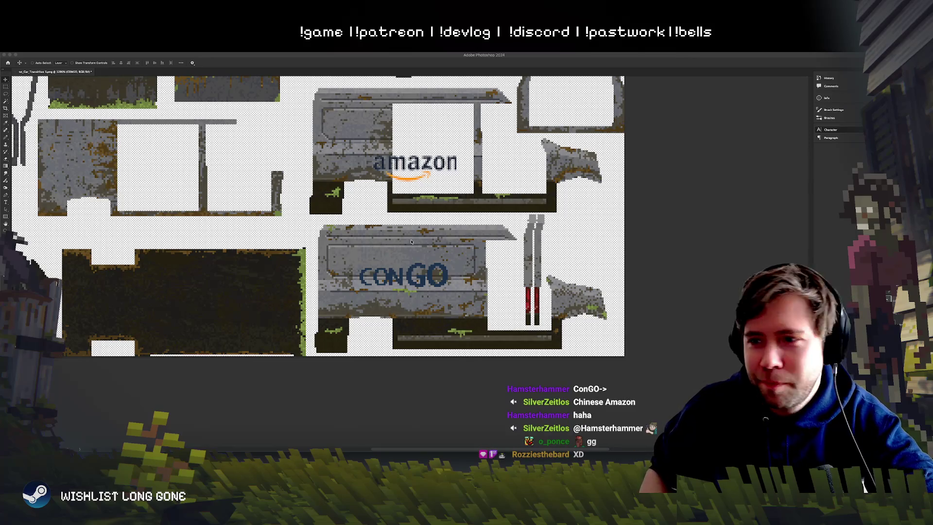
Step: Drop the black arrow image into the texture and scale it to about 40% over CONGO
mouse_move(436, 246)
mouse_down()
mouse_move(343, 202)
mouse_move(402, 292)
mouse_move(403, 274)
mouse_up()
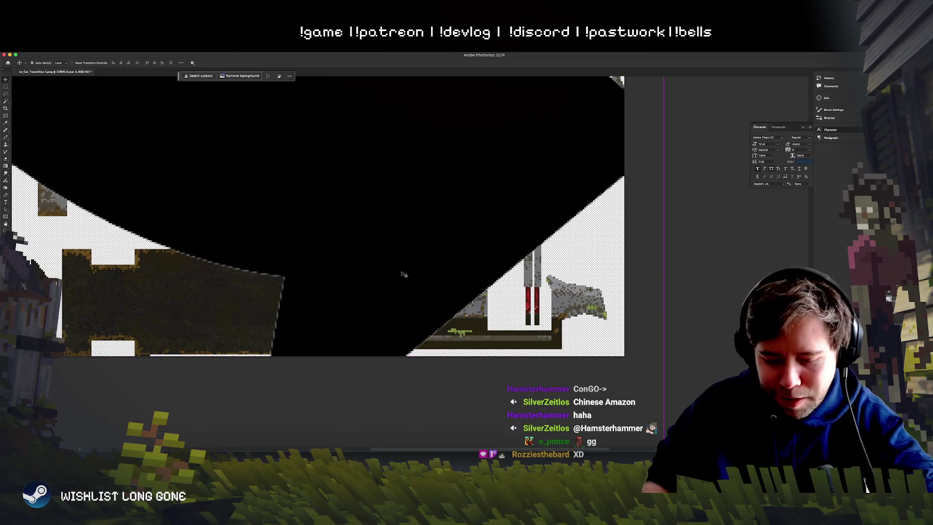
scroll(403, 274, down, 6)
key(super+t)
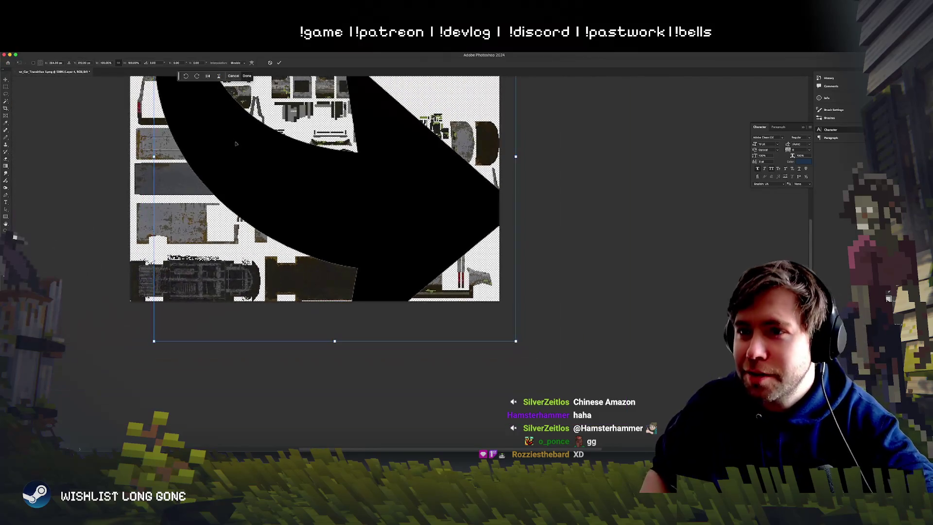
mouse_move(235, 143)
mouse_down()
mouse_move(214, 208)
mouse_move(388, 379)
mouse_up()
mouse_move(423, 418)
mouse_down()
mouse_move(398, 360)
mouse_move(378, 160)
mouse_move(343, 173)
mouse_move(469, 289)
mouse_move(424, 262)
mouse_up()
scroll(423, 262, up, 3)
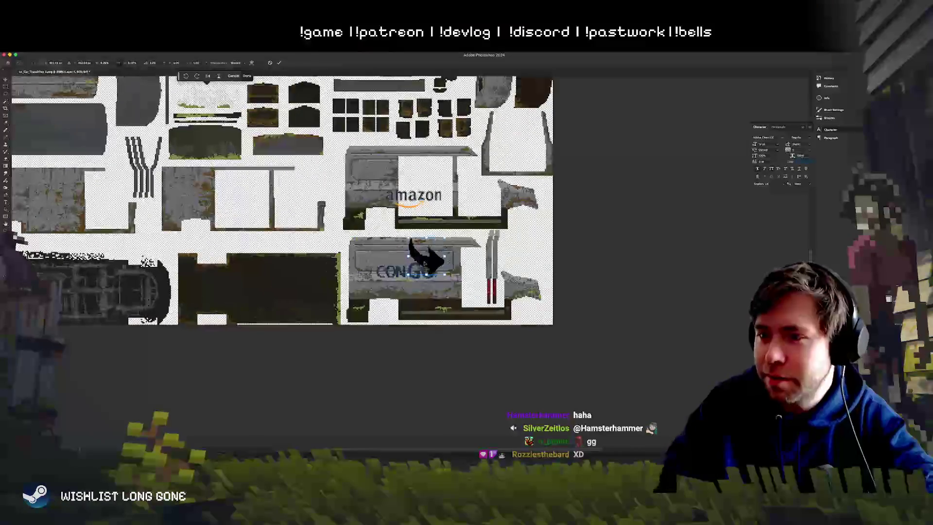
scroll(424, 263, up, 3)
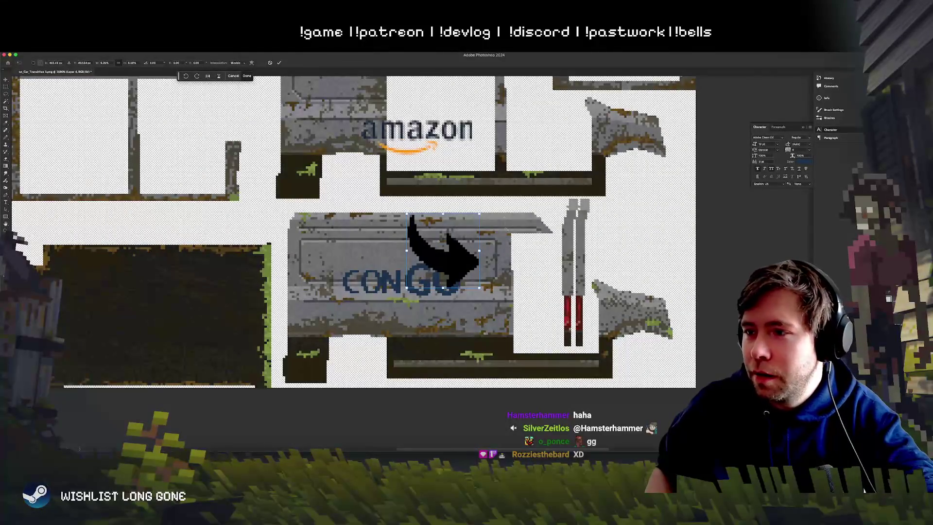
mouse_move(479, 214)
mouse_down()
mouse_move(455, 242)
mouse_move(381, 250)
mouse_up()
Step: Flip the arrow horizontally and vertically, rotate it about 135° beside GO, and commit
right_click(382, 257)
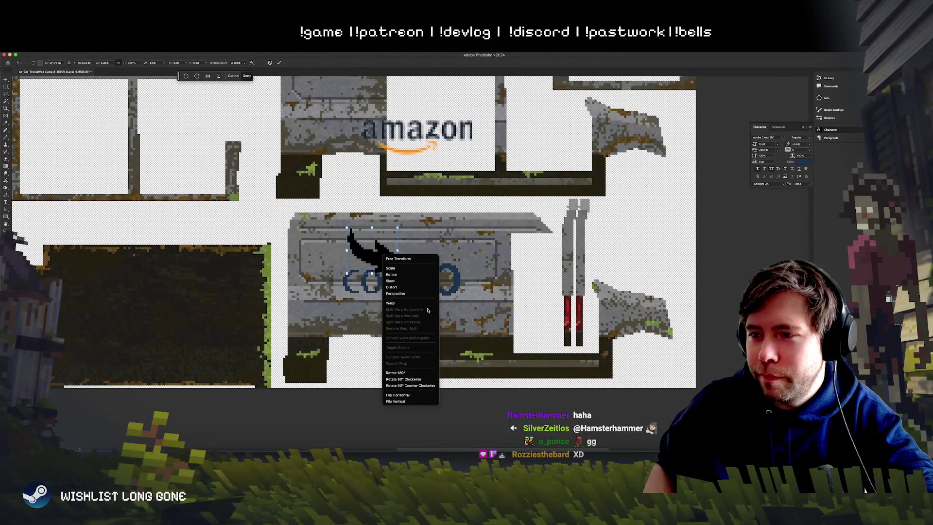
click(404, 397)
drag(378, 270, 360, 272)
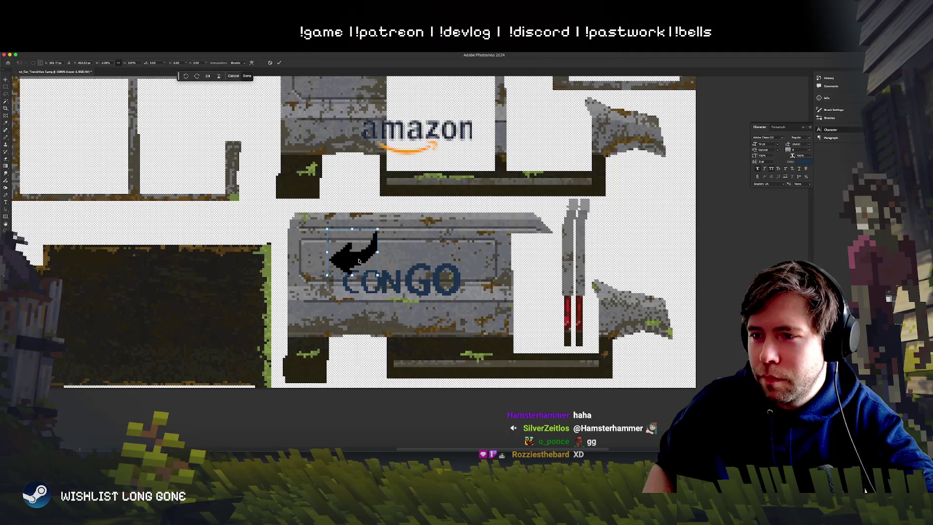
right_click(361, 259)
key(Return)
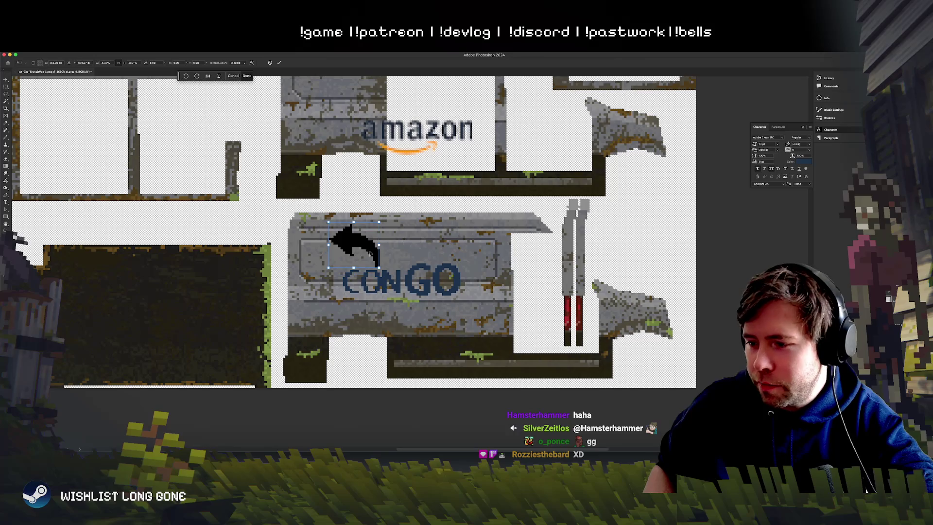
mouse_move(384, 234)
mouse_down()
mouse_move(345, 261)
mouse_move(431, 251)
mouse_move(488, 265)
mouse_move(465, 265)
mouse_up()
right_click(431, 250)
click(461, 395)
key(Return)
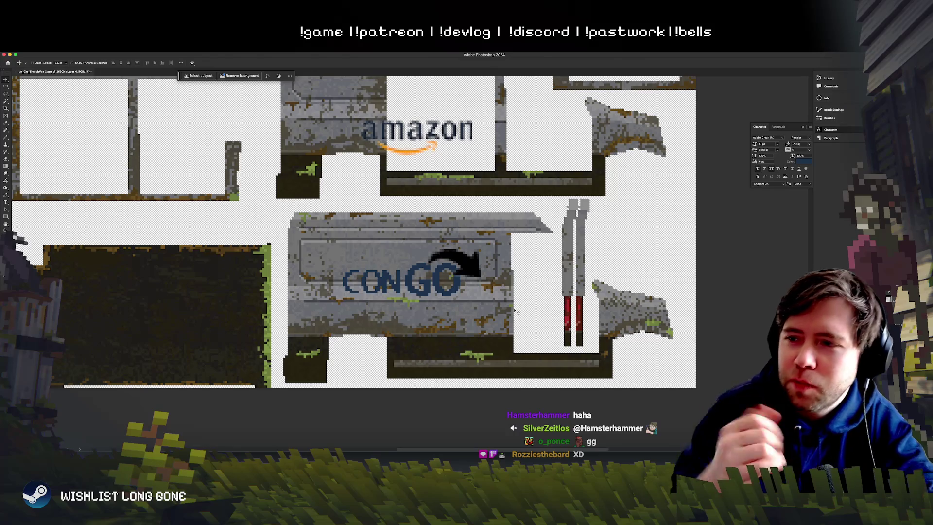
Step: Select the CONGO text layer and size its CON letters at 28 pt
right_click(401, 284)
click(408, 288)
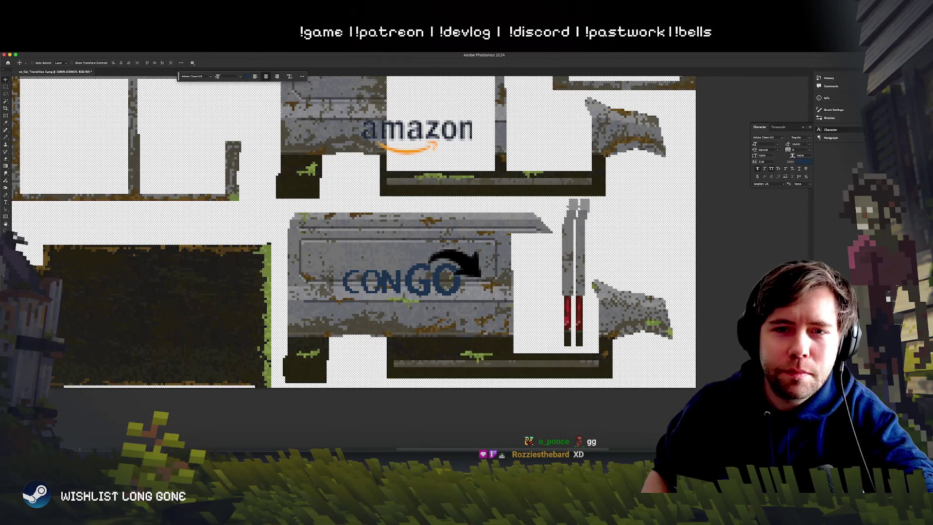
click(7, 203)
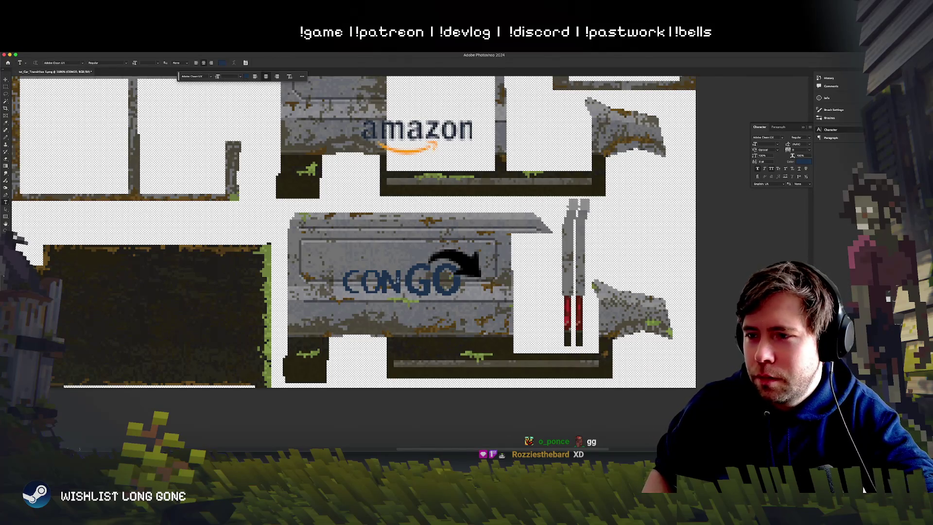
drag(402, 280, 342, 280)
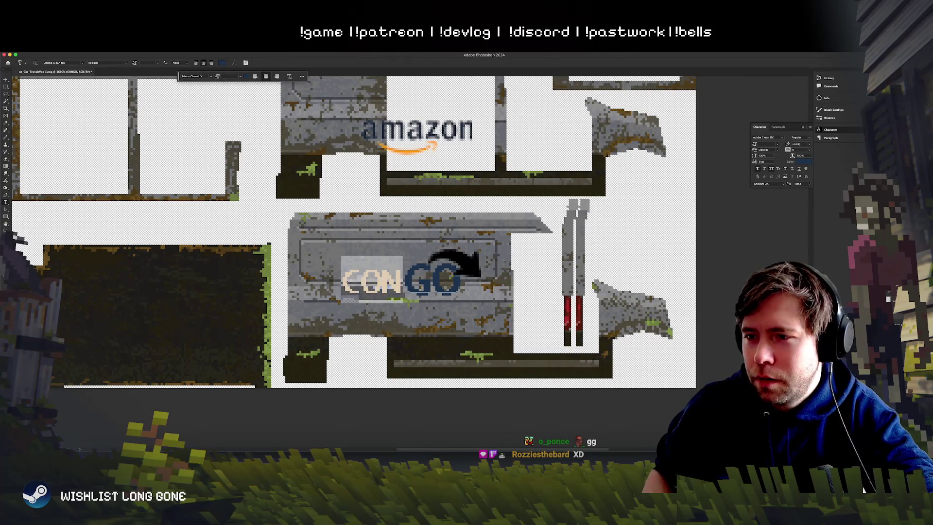
click(759, 144)
scroll(760, 144, up, 10)
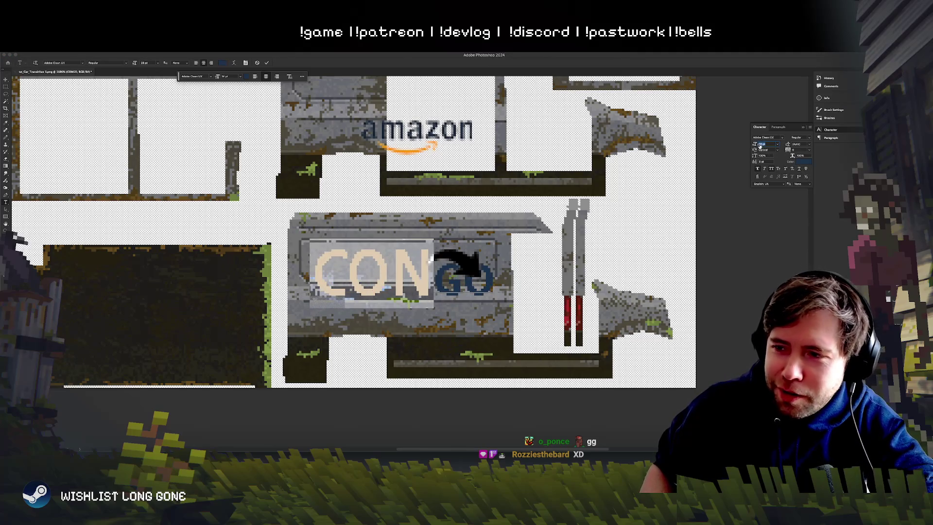
key(Return)
drag(430, 290, 486, 286)
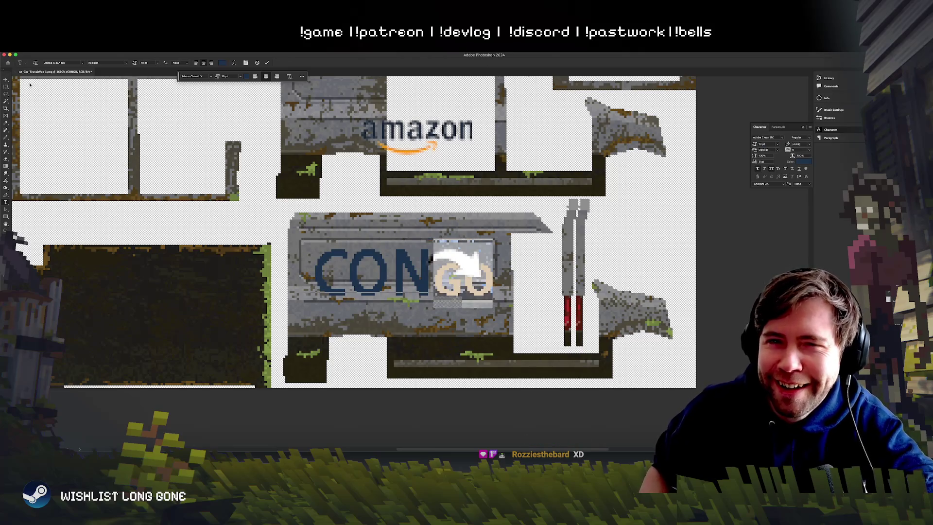
click(6, 79)
Step: Scale the CONGO text to about 78% width and move it right and down
key(ctrl+t)
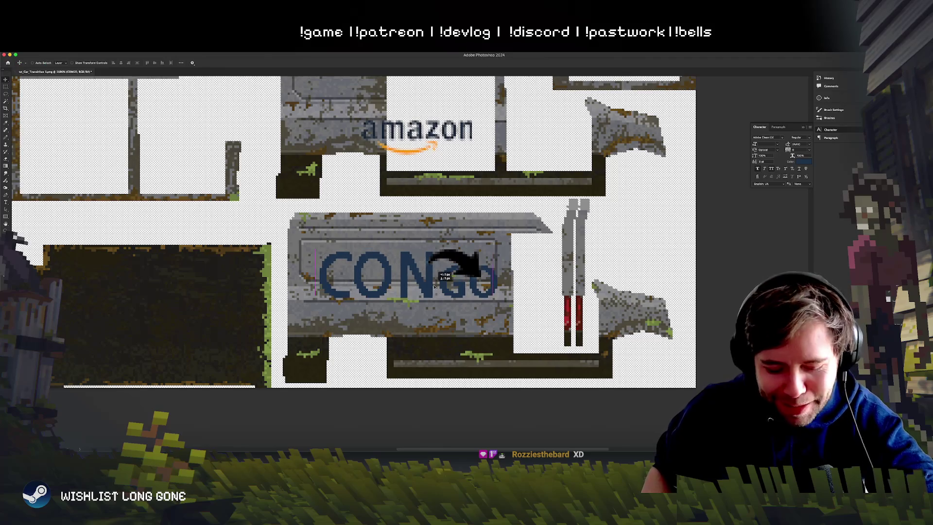
drag(496, 240, 456, 256)
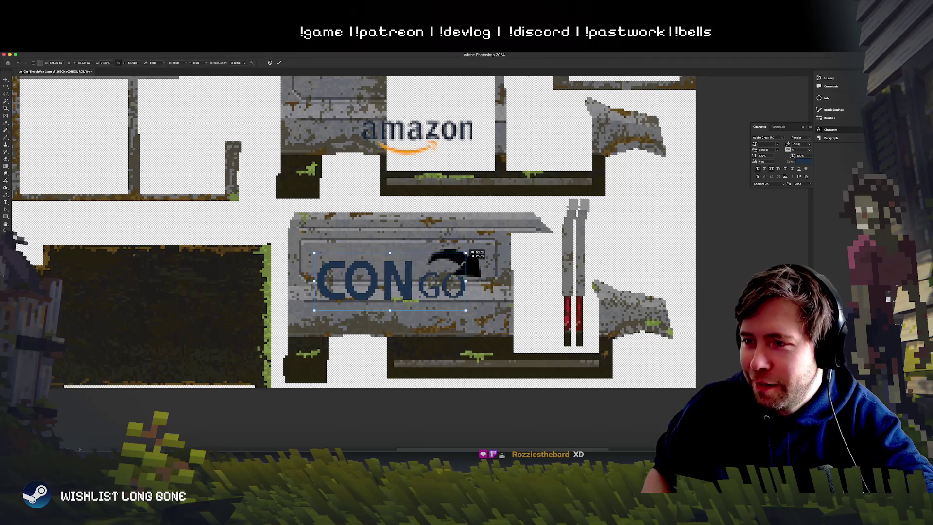
drag(407, 282, 424, 284)
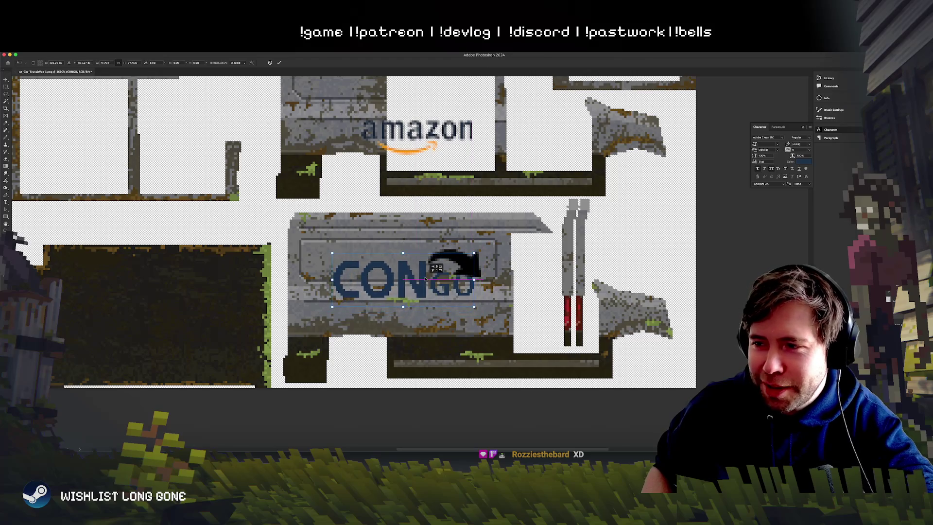
key(Return)
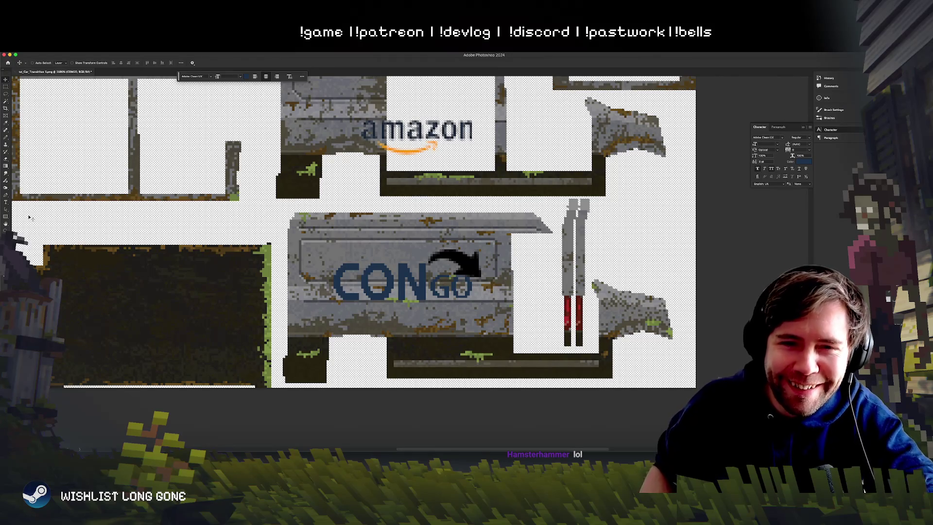
Step: Lower the GO letters with a small baseline shift
click(6, 203)
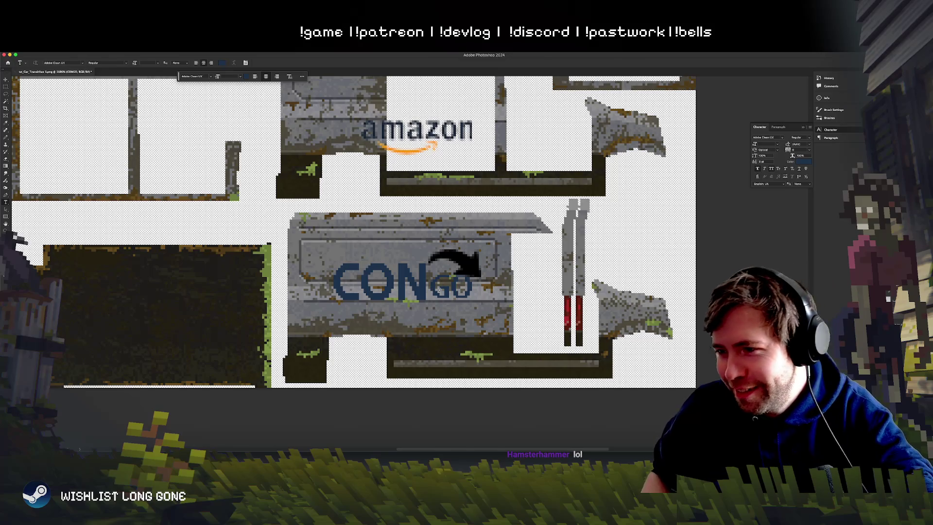
double_click(457, 290)
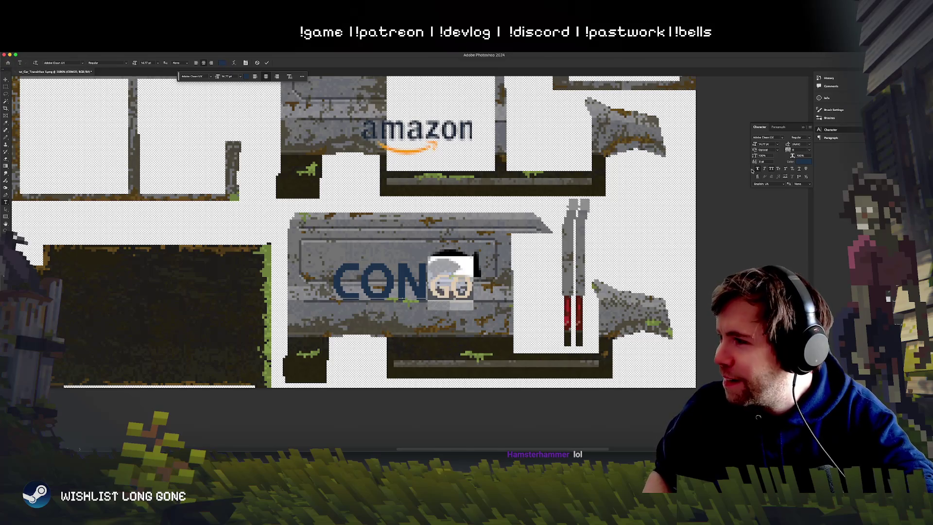
scroll(761, 142, up, 5)
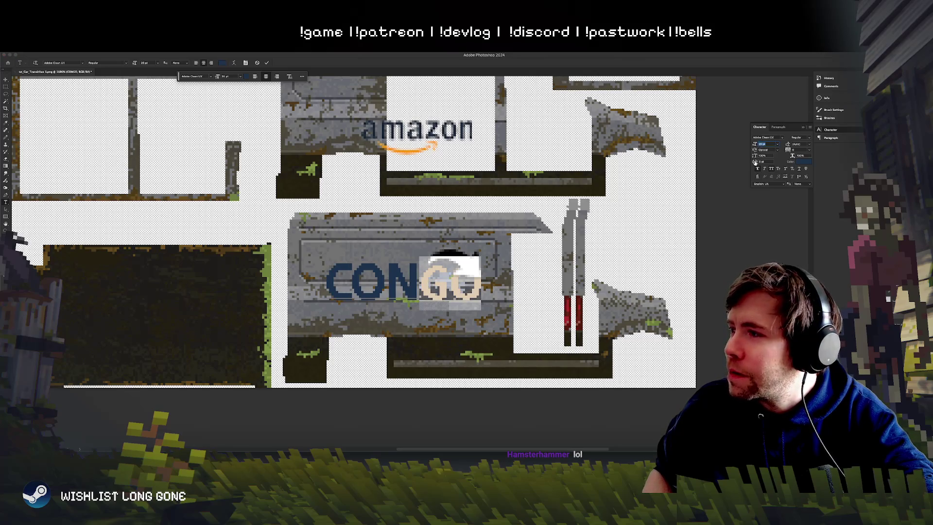
drag(754, 163, 753, 162)
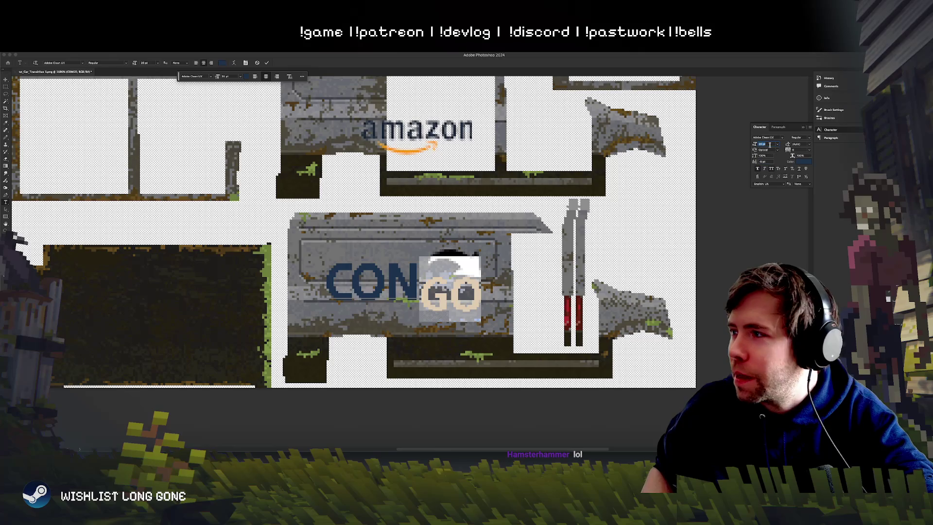
drag(755, 162, 755, 163)
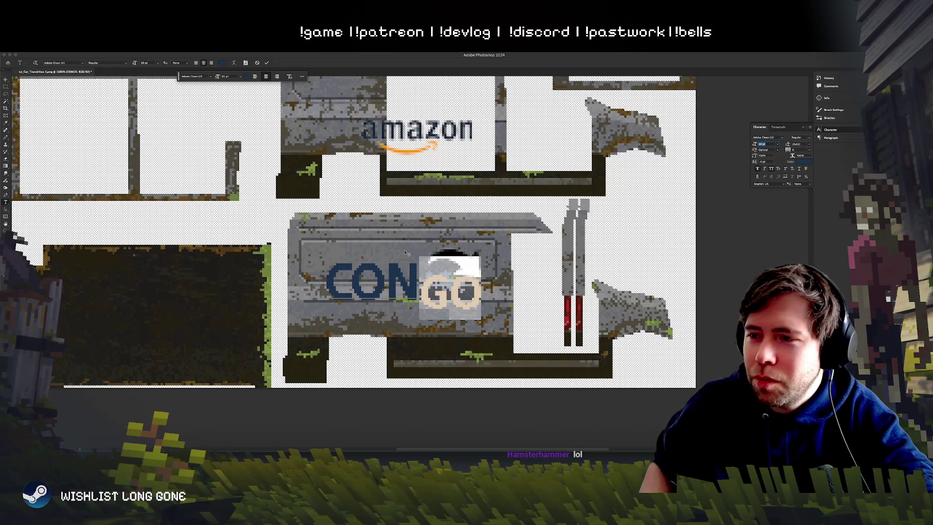
click(407, 288)
Step: Remove bold from the CON letters and enlarge them to 28 pt
shift+click(338, 299)
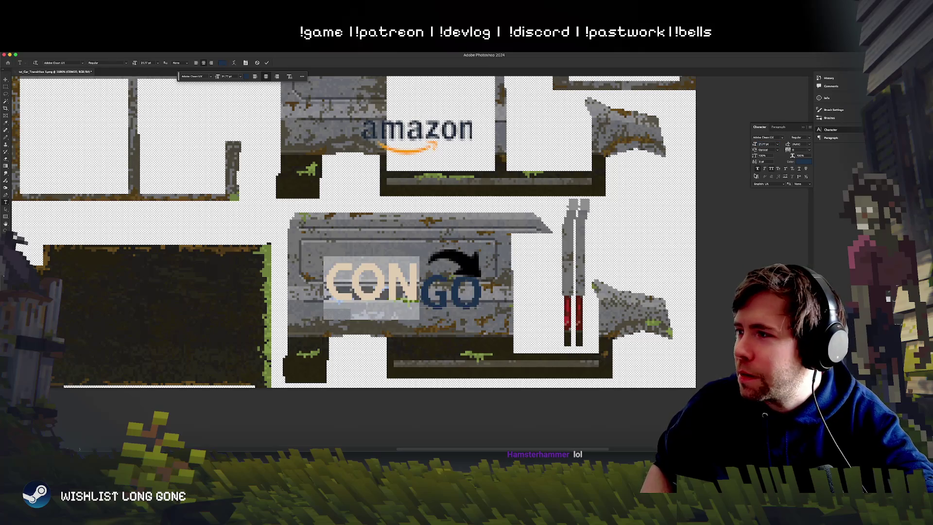
click(758, 168)
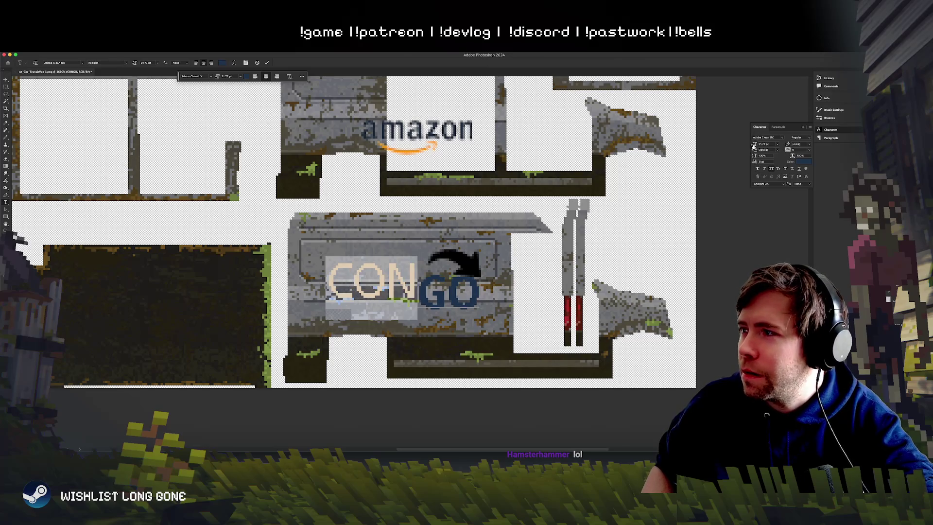
drag(754, 146, 757, 145)
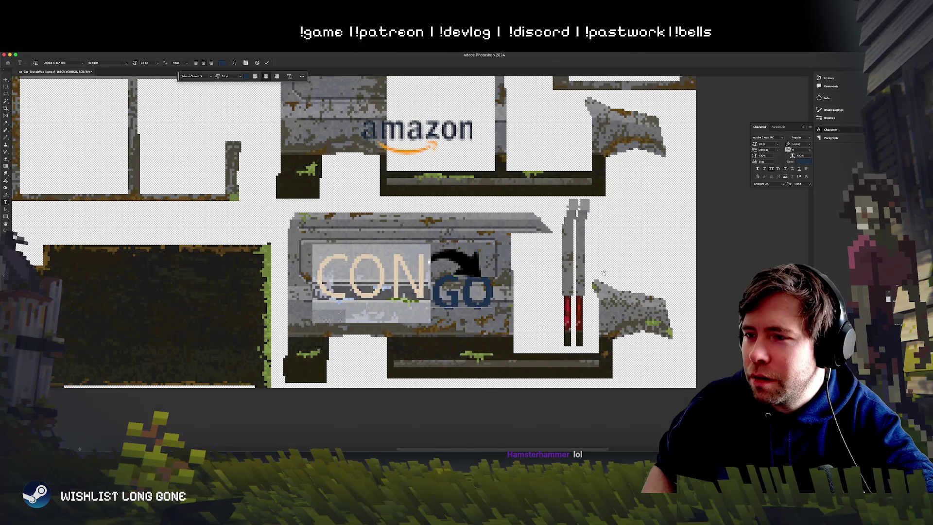
click(433, 301)
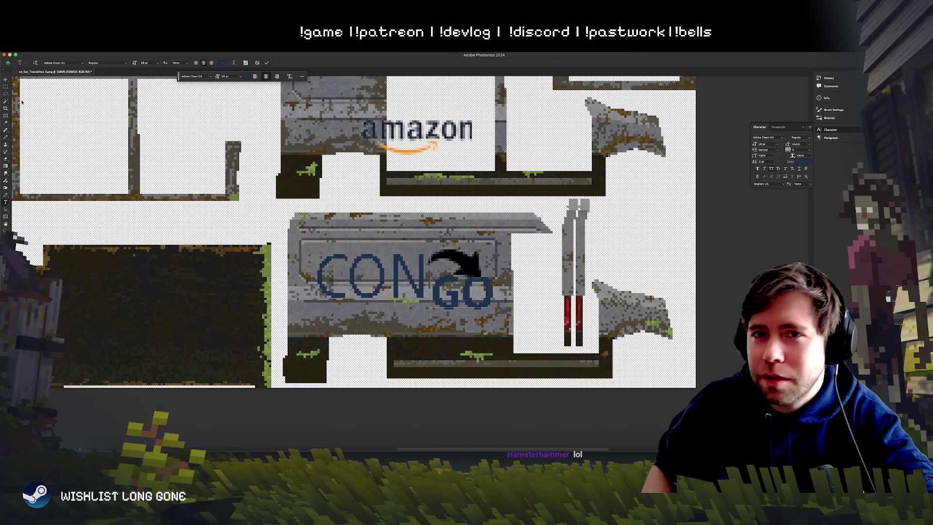
click(5, 79)
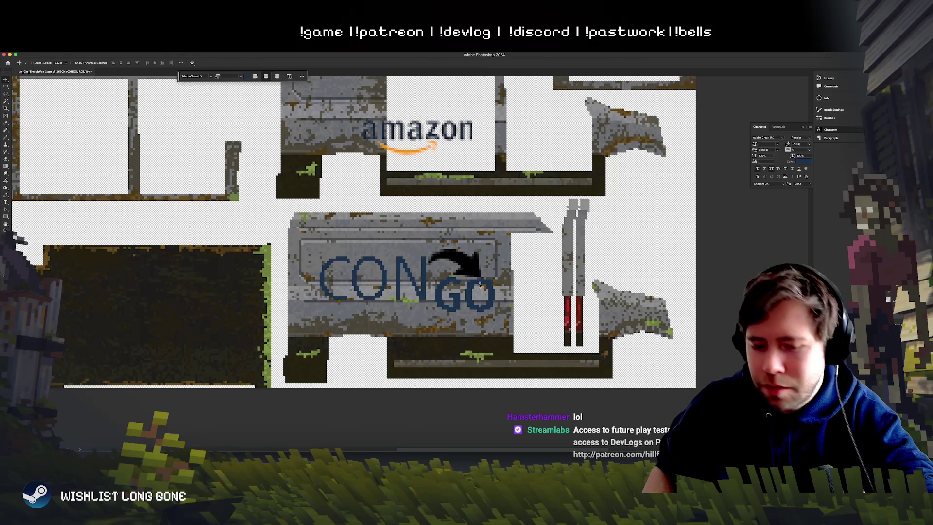
key(ctrl+t)
Step: Shrink the CONGO text slightly, make it faux bold, and nudge it one pixel right
drag(495, 245, 484, 251)
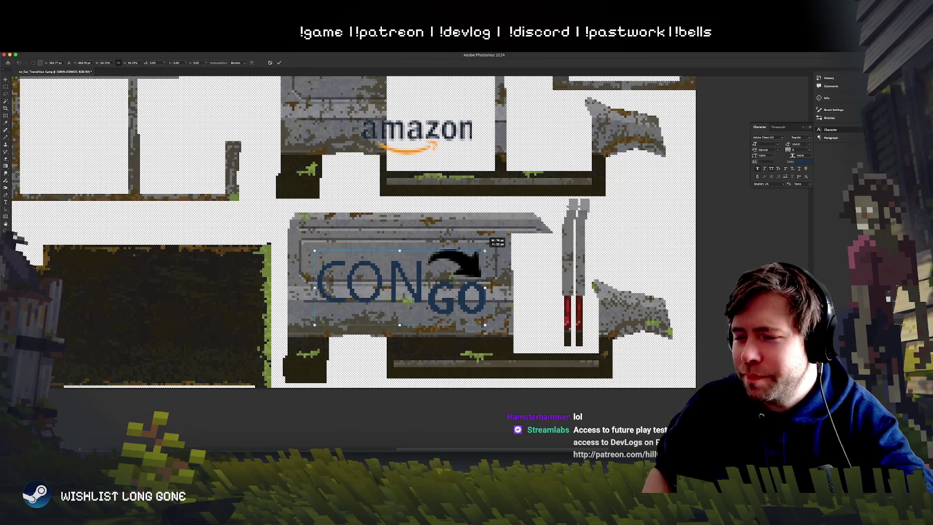
key(Return)
scroll(485, 250, down, 10)
scroll(464, 186, up, 3)
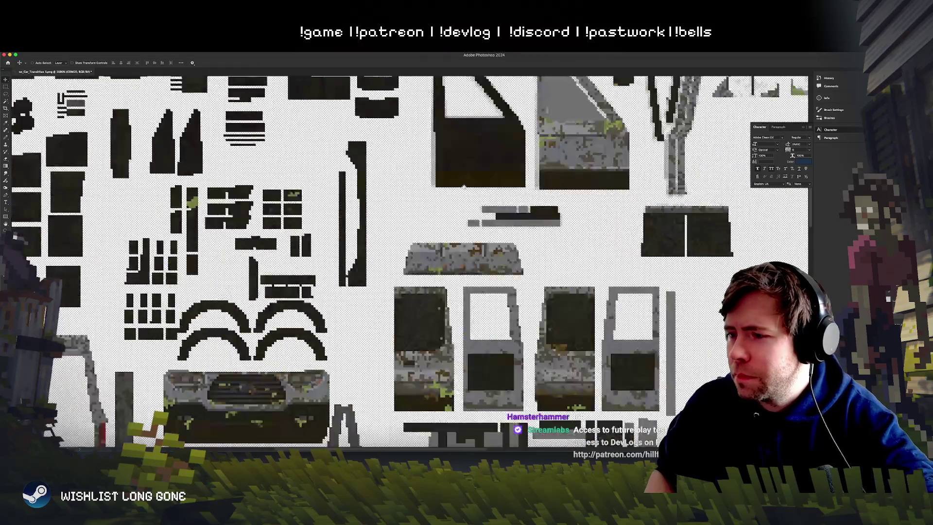
scroll(465, 186, down, 5)
scroll(483, 347, up, 6)
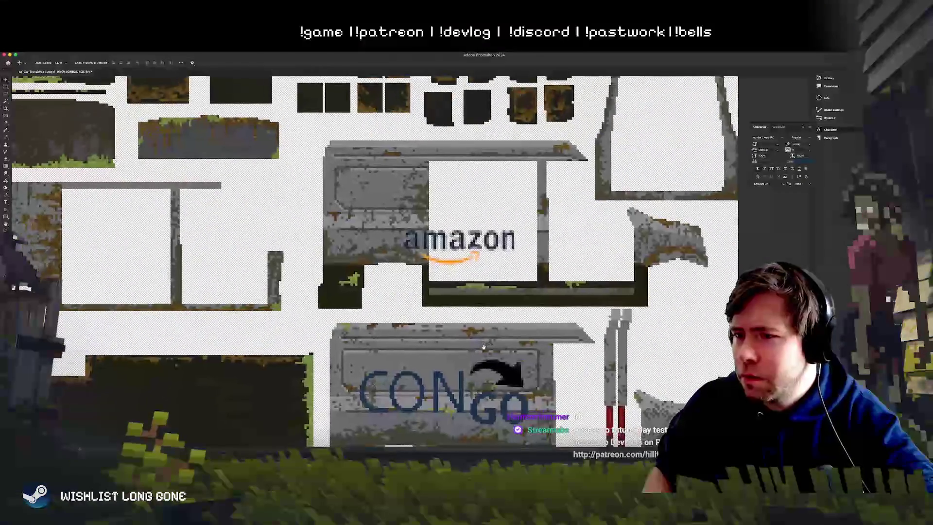
scroll(484, 347, down, 3)
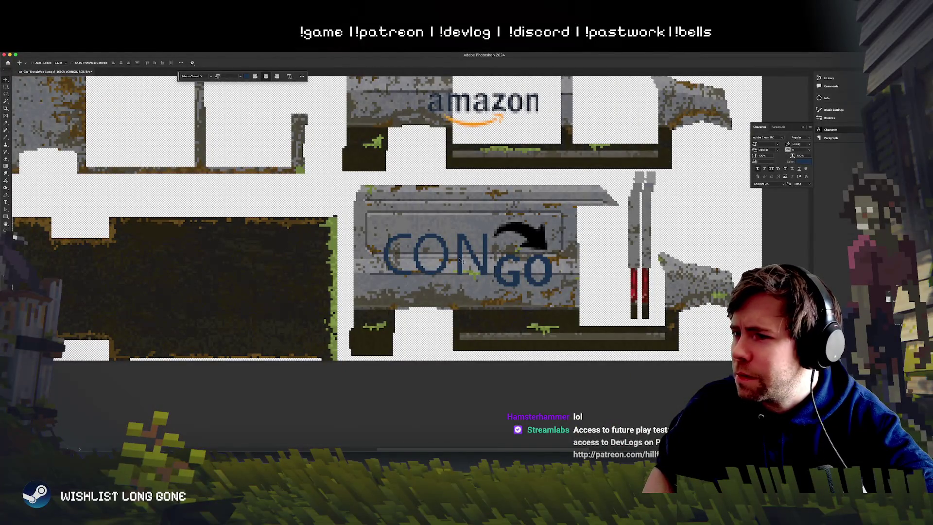
click(757, 168)
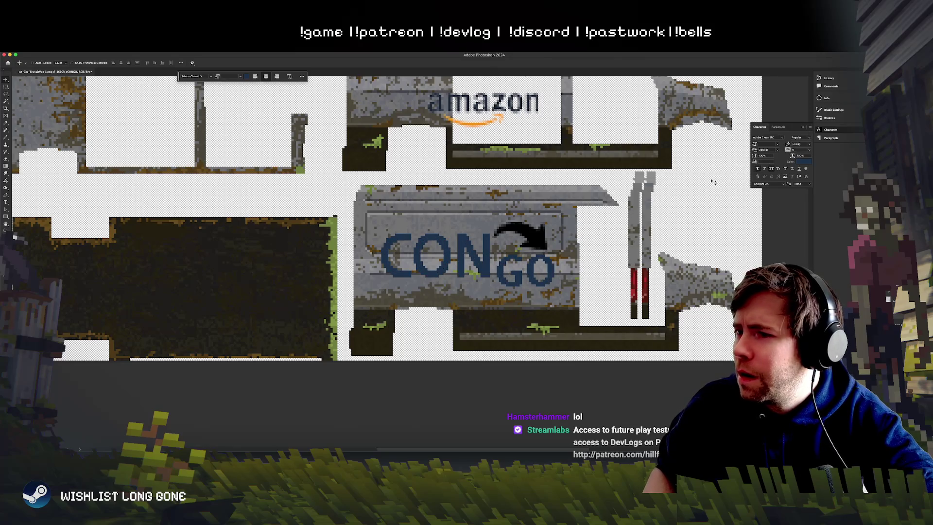
key(Right)
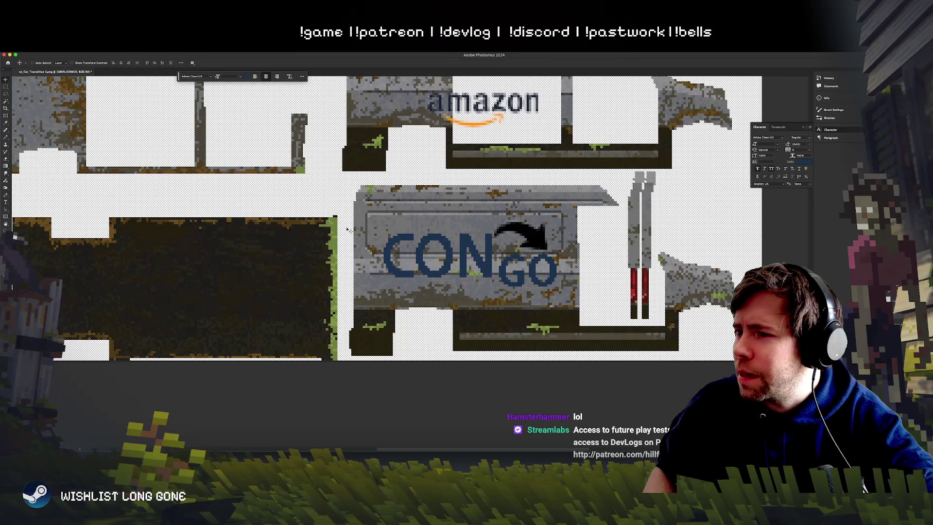
Step: Enlarge the GO letters to 22 pt and commit the edit
key(t)
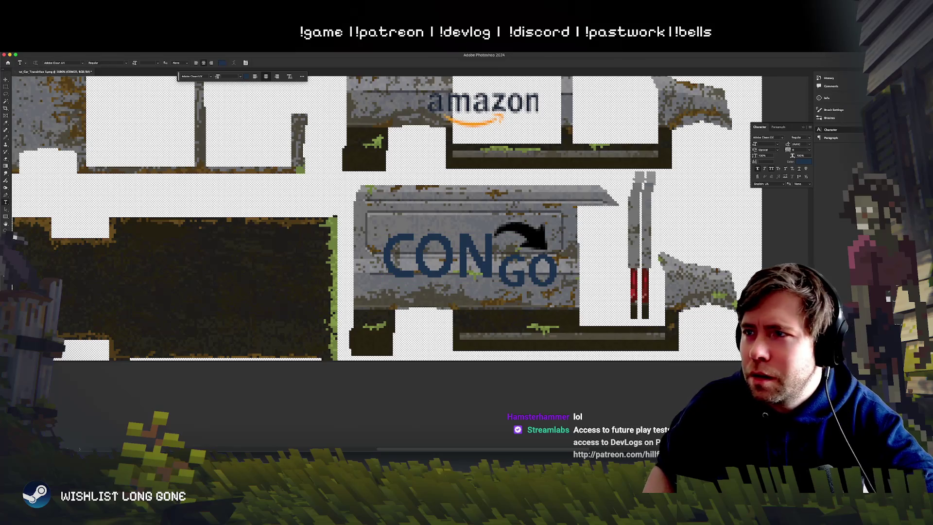
double_click(501, 272)
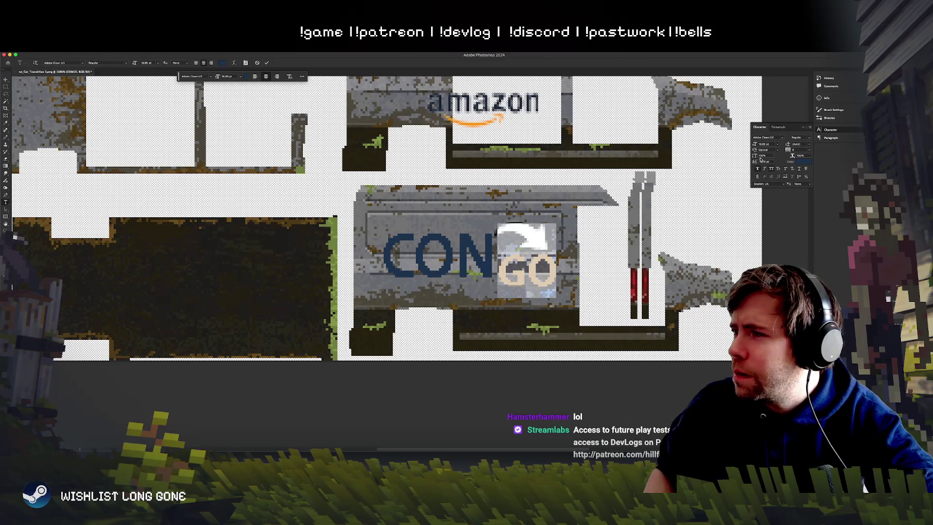
drag(755, 146, 756, 161)
click(408, 189)
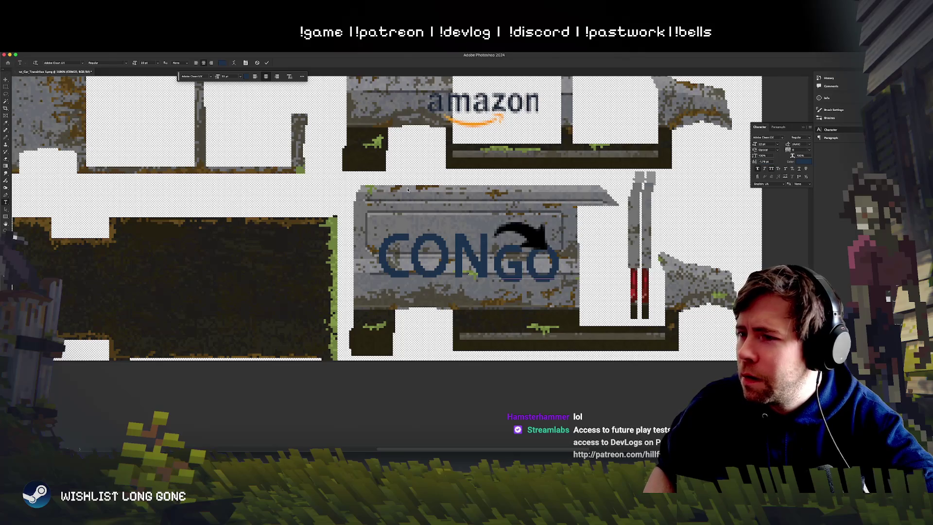
click(5, 82)
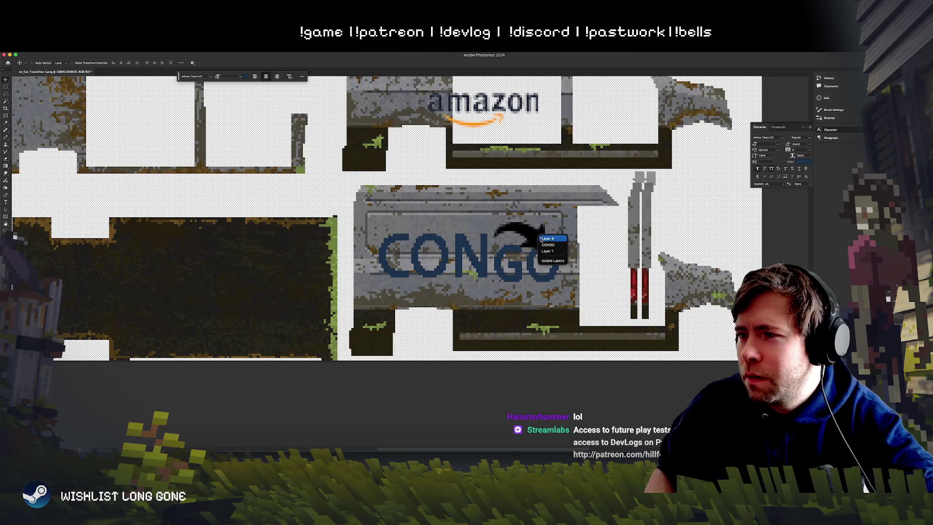
Step: Try rotating the black arrow about 22° counter-clockwise, then revert it
click(546, 245)
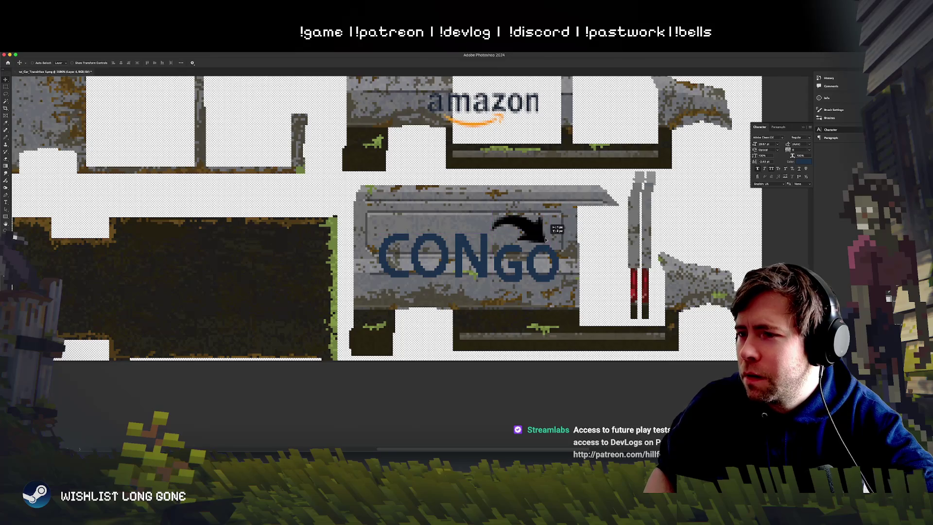
key(ctrl+t)
drag(558, 229, 552, 235)
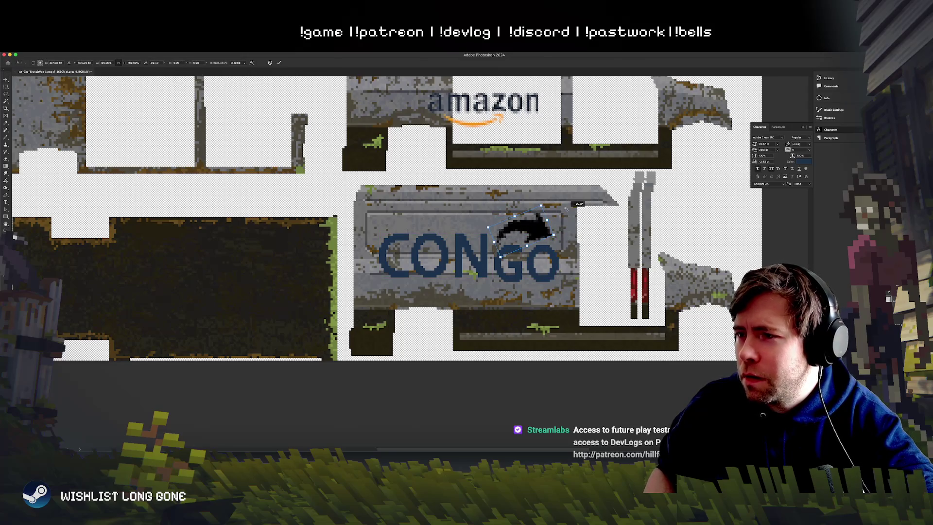
key(Return)
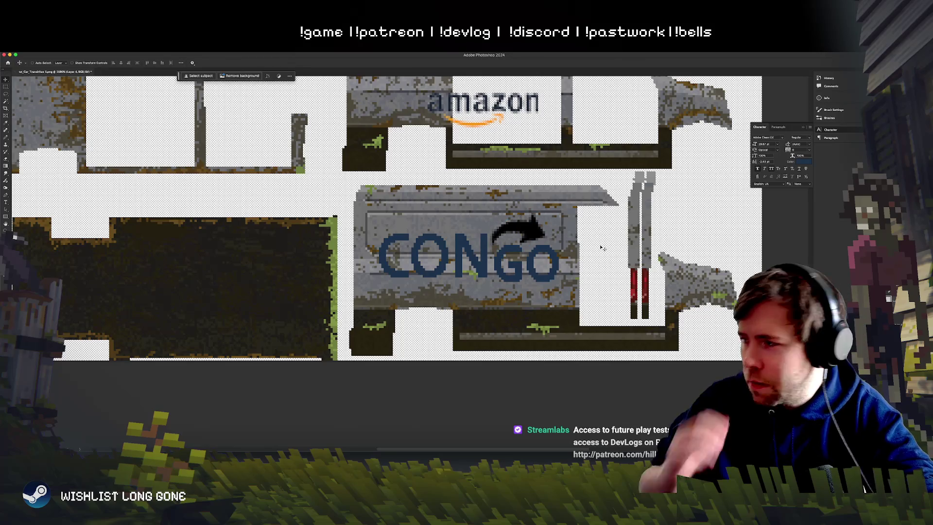
key(Delete)
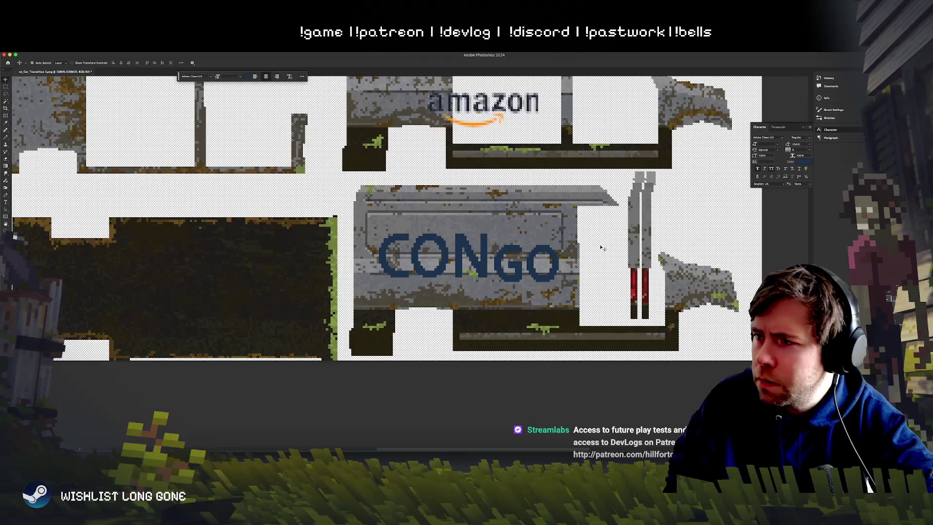
key(ctrl+z)
Step: Transform the arrow with Nearest Neighbor interpolation so it stays crisp
key(ctrl+t)
drag(601, 248, 482, 268)
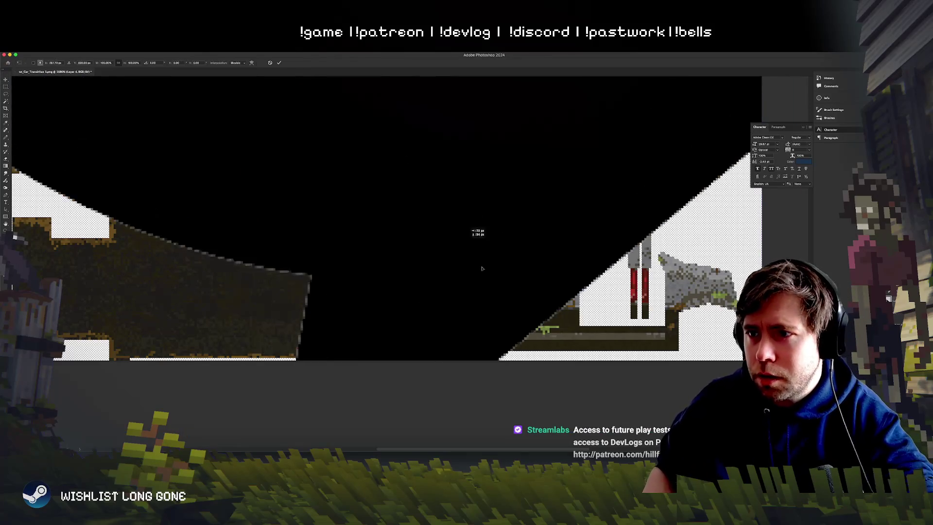
scroll(481, 268, down, 6)
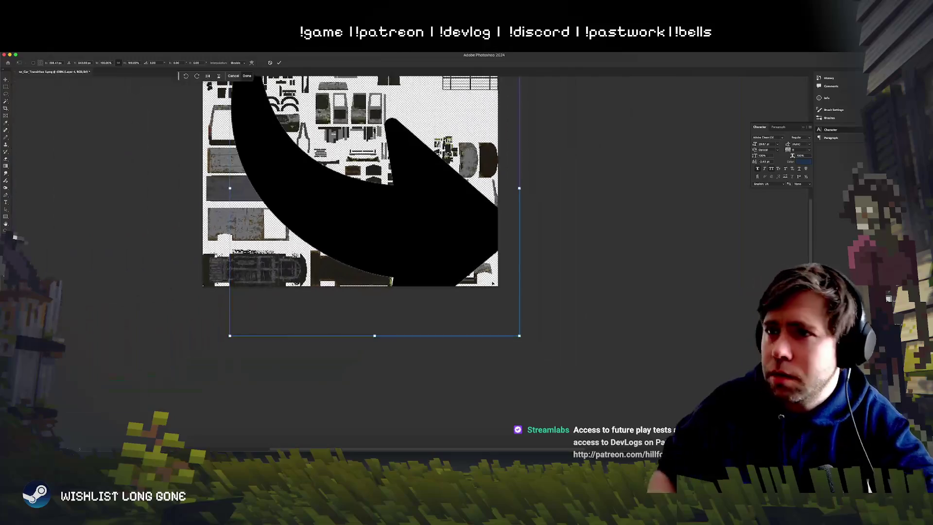
click(240, 64)
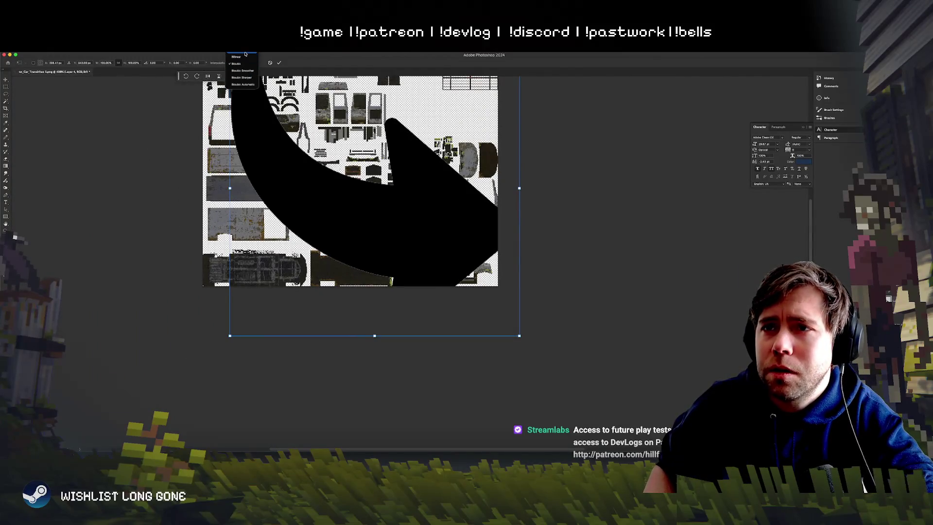
click(236, 54)
Step: Scale the arrow down to a tiny size above GO and tilt it about 35°
drag(461, 188, 473, 246)
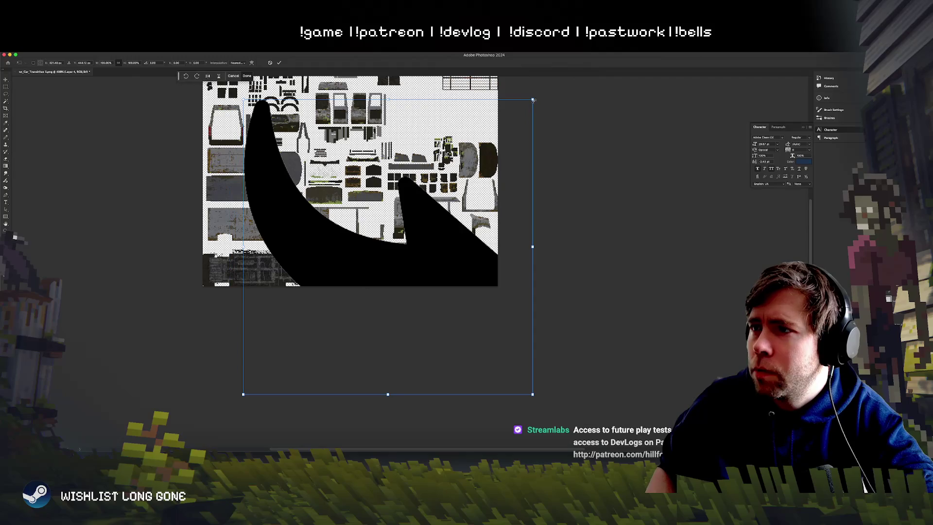
mouse_move(532, 100)
mouse_down()
mouse_move(375, 292)
mouse_move(329, 302)
mouse_up()
drag(302, 365, 464, 253)
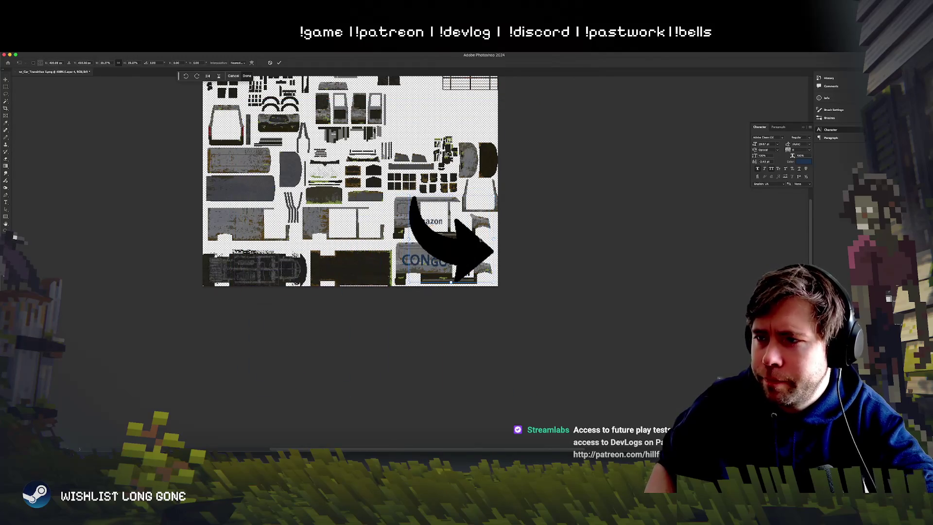
mouse_move(500, 195)
mouse_down()
mouse_move(444, 248)
mouse_move(448, 258)
mouse_up()
scroll(445, 258, up, 5)
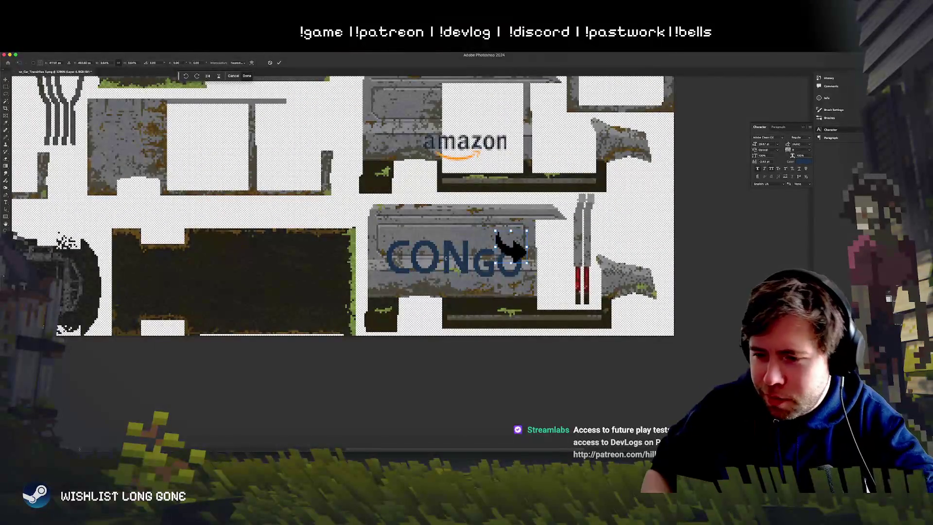
mouse_move(530, 241)
mouse_down()
mouse_move(509, 238)
mouse_move(513, 229)
mouse_move(508, 239)
mouse_move(515, 199)
mouse_up()
mouse_move(491, 240)
mouse_down()
mouse_move(502, 246)
mouse_move(497, 239)
mouse_up()
right_click(503, 241)
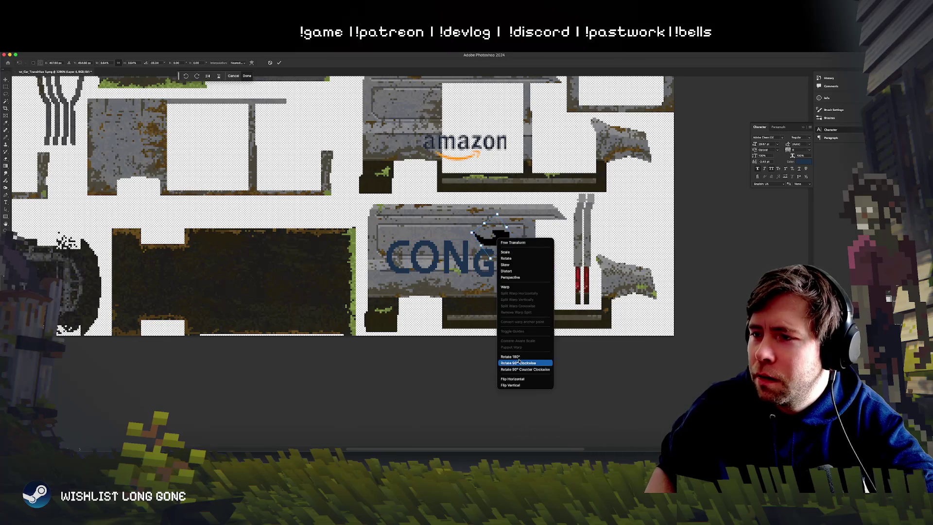
Step: Flip the arrow horizontally, apply the transform, and nudge it one pixel left
click(515, 379)
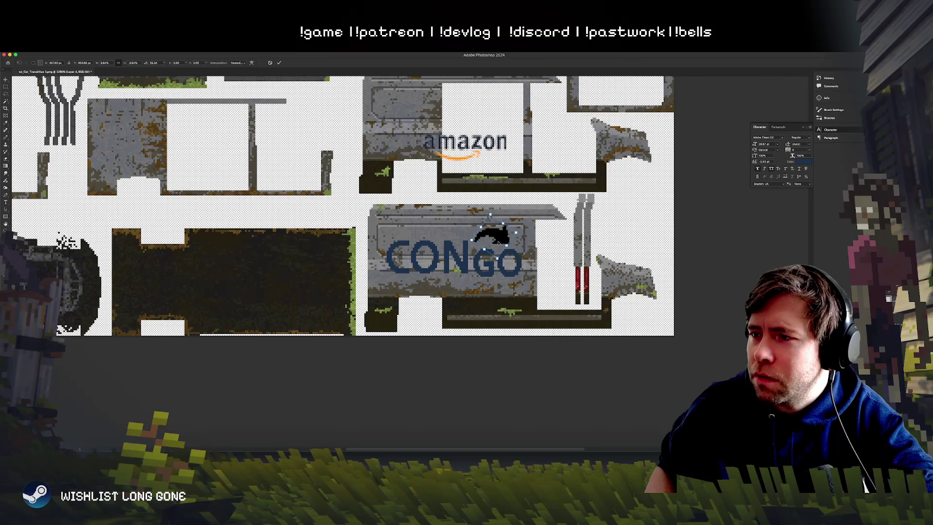
mouse_move(496, 236)
mouse_down()
mouse_move(532, 227)
mouse_move(507, 240)
mouse_up()
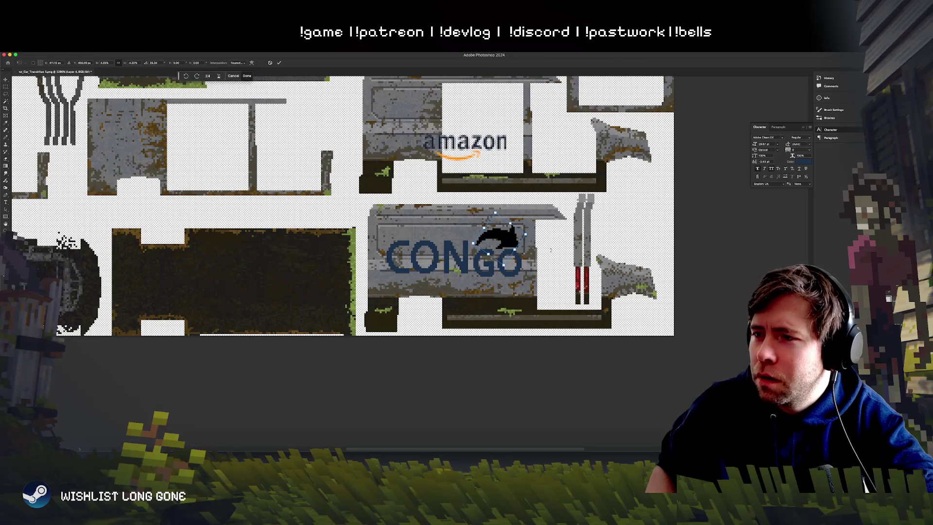
key(Return)
key(Left)
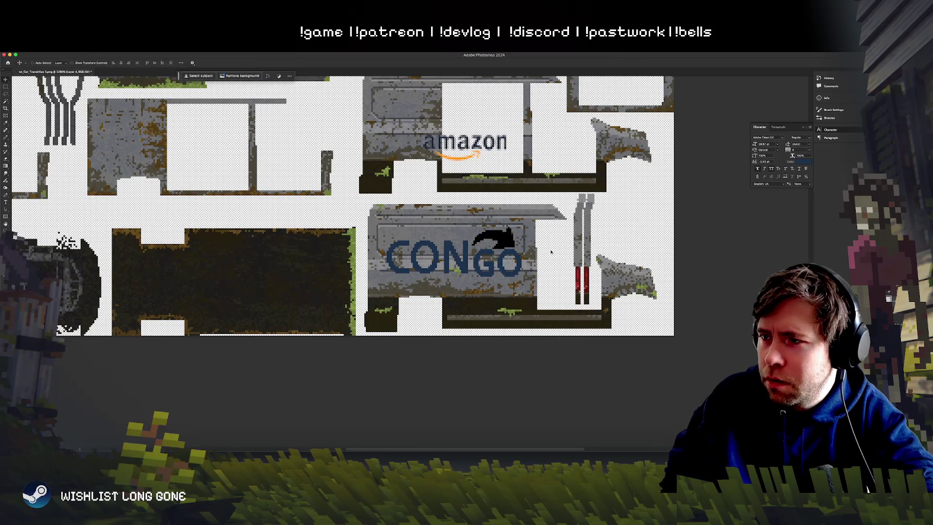
scroll(552, 253, down, 3)
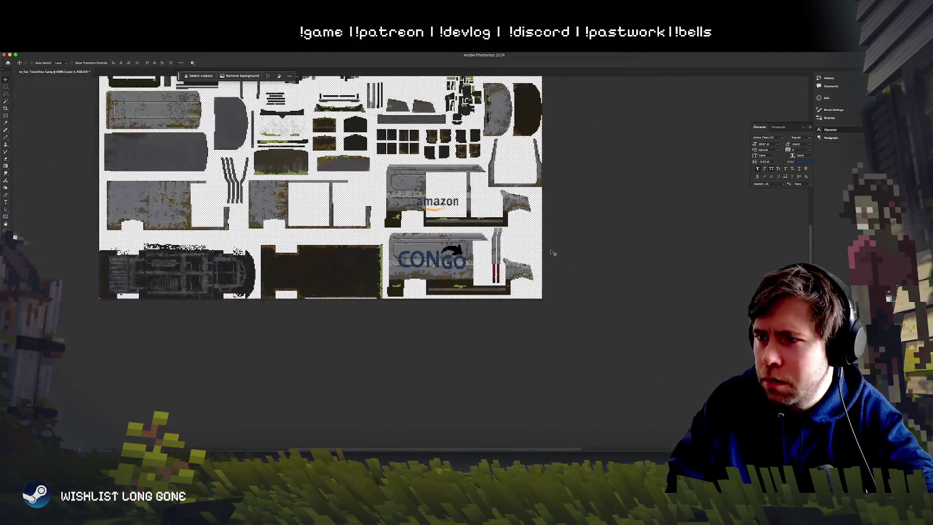
scroll(552, 253, up, 3)
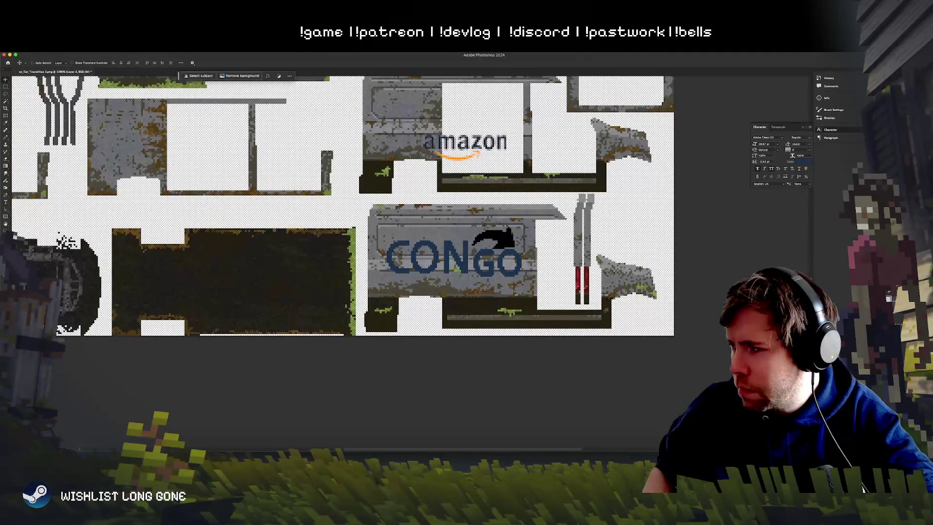
Step: Scale the CONGO text smaller, widen its tracking, and shift it slightly left
key(alt+bracketleft)
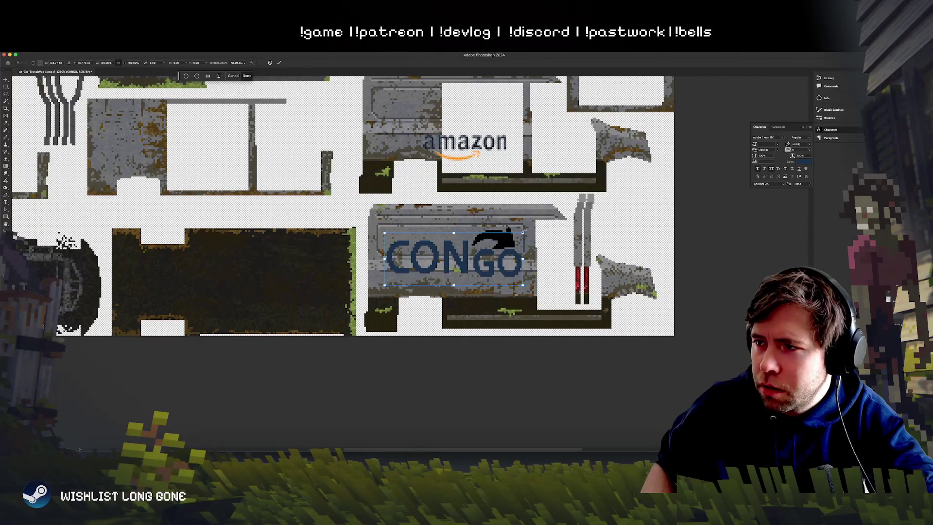
key(ctrl+t)
mouse_move(522, 276)
mouse_down()
mouse_move(481, 265)
mouse_move(510, 236)
mouse_move(501, 245)
mouse_up()
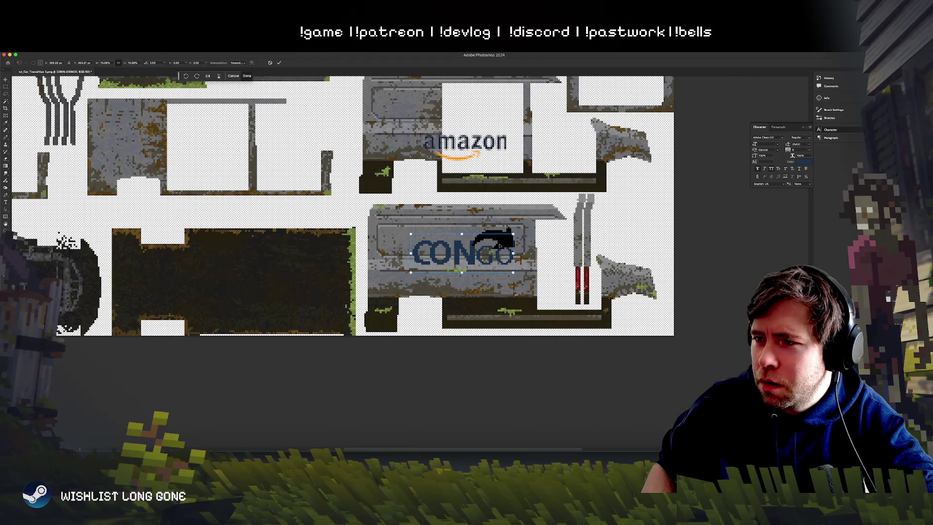
key(Return)
key(Left)
key(Left)
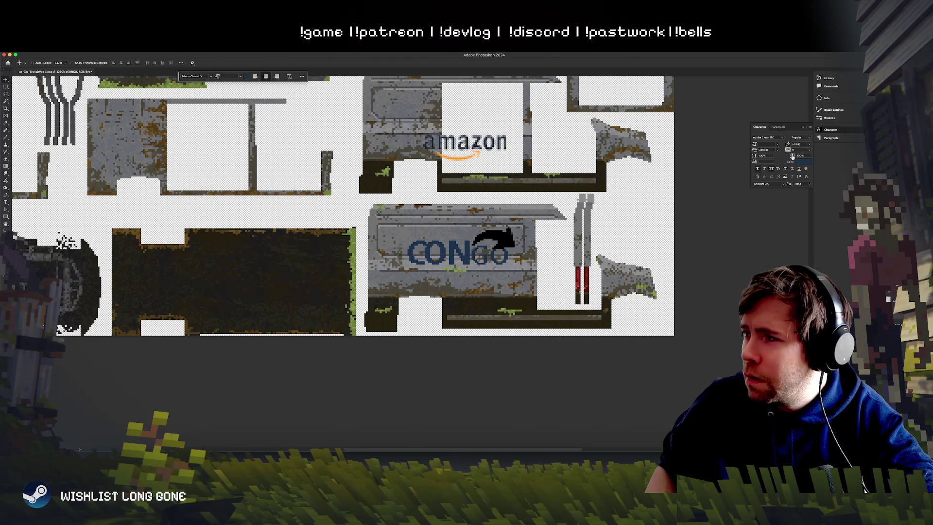
drag(790, 150, 791, 151)
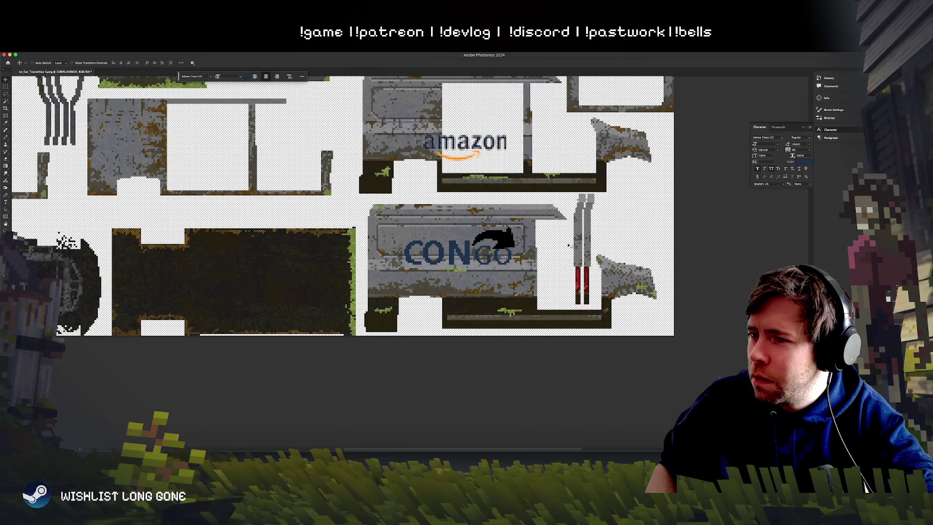
drag(517, 261, 513, 260)
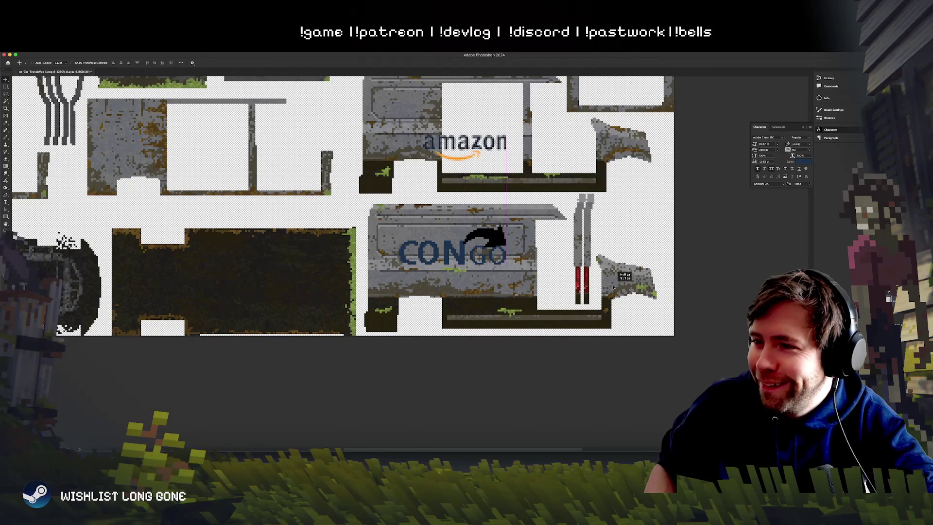
drag(618, 288, 615, 289)
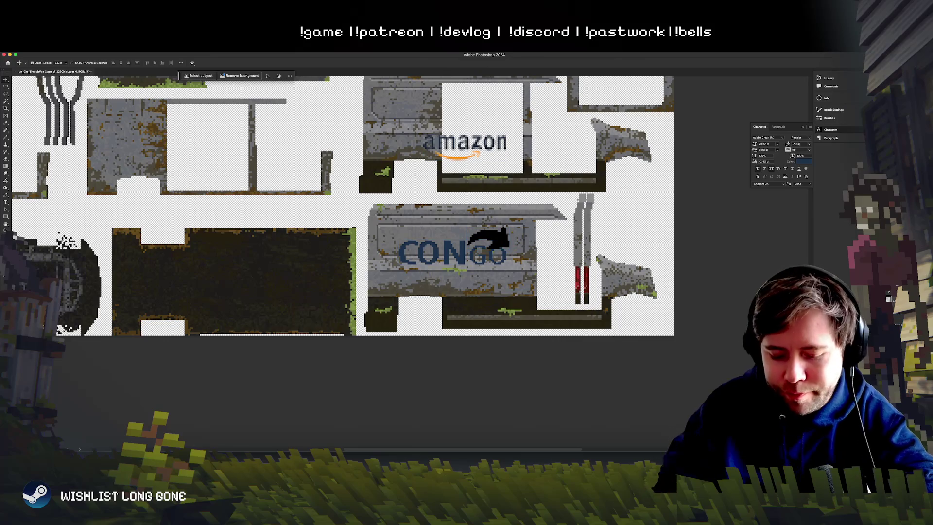
Step: Colorize the arrow orange in Hue/Saturation, hue about 40, with slightly lower lightness
key(ctrl+u)
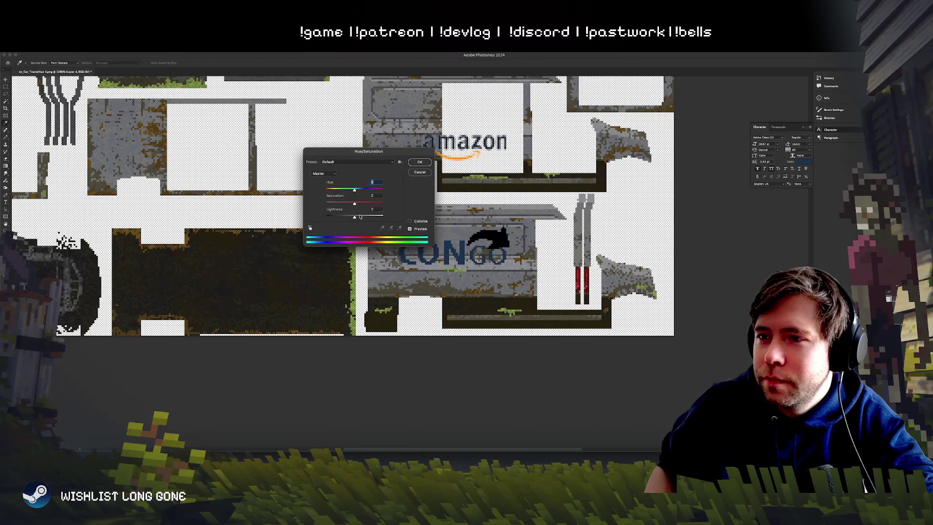
mouse_move(353, 217)
mouse_down()
mouse_move(345, 216)
mouse_move(368, 203)
mouse_move(326, 189)
mouse_move(364, 219)
mouse_up()
click(410, 221)
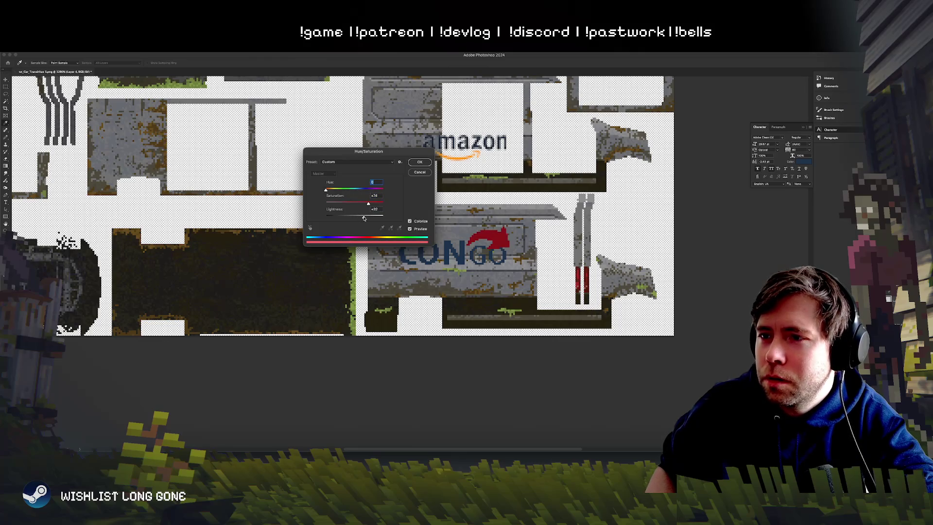
mouse_move(326, 190)
mouse_down()
mouse_move(372, 204)
mouse_move(361, 219)
mouse_up()
click(332, 190)
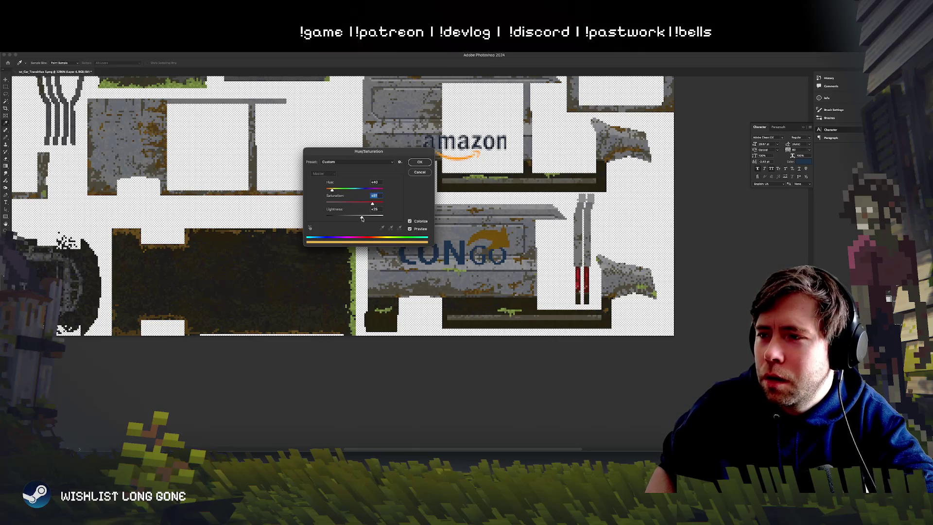
click(420, 161)
Step: Nudge the orange arrow into position with the Move tool
key(v)
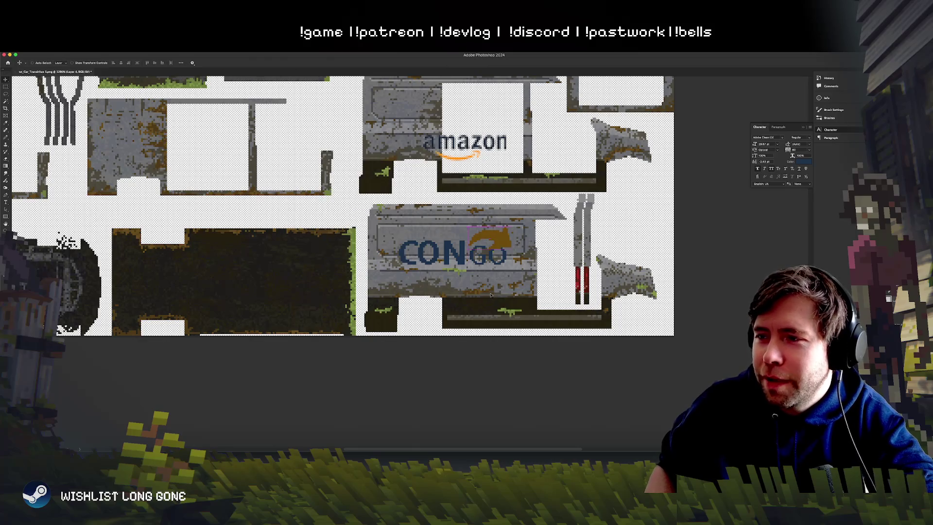
drag(489, 294, 490, 294)
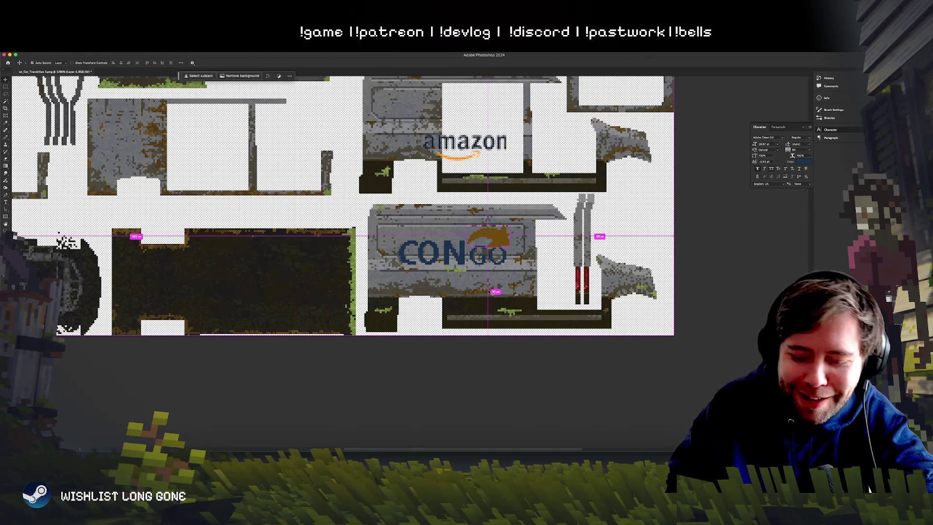
scroll(489, 294, up, 3)
scroll(489, 292, down, 5)
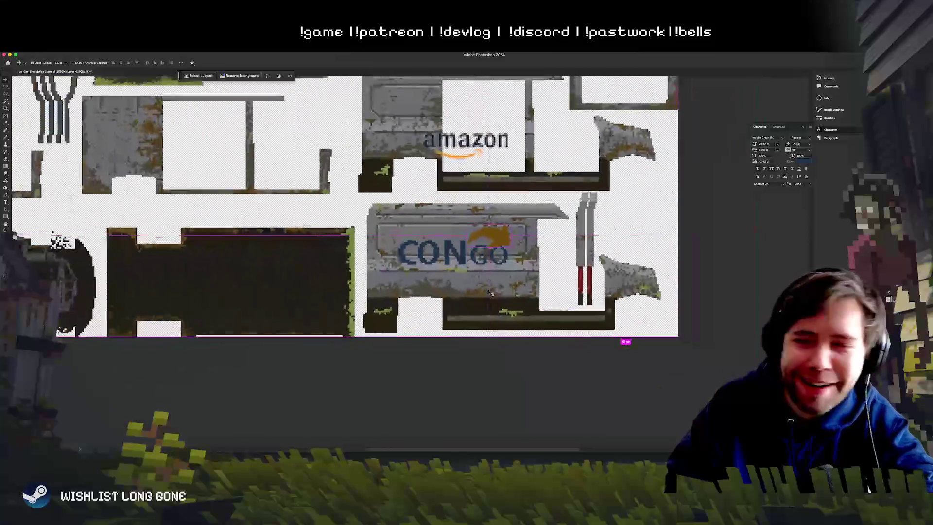
scroll(490, 292, up, 3)
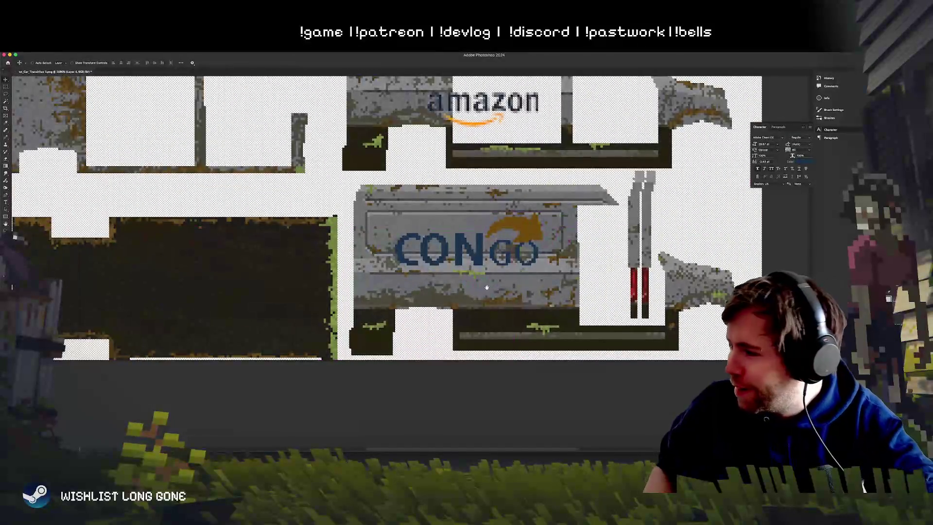
Step: Delete GO from the CONGO text, leaving CON, and move CON further left
key(alt+bracketright)
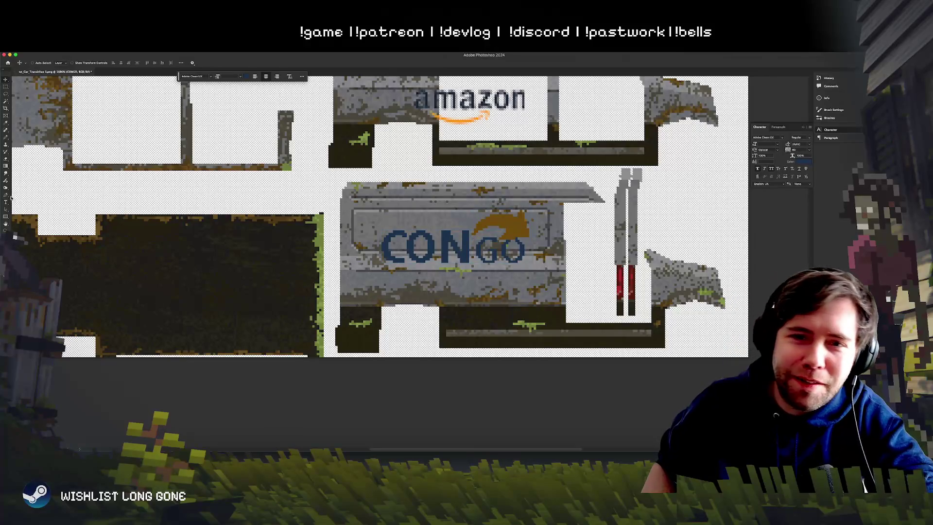
click(10, 203)
drag(478, 251, 536, 260)
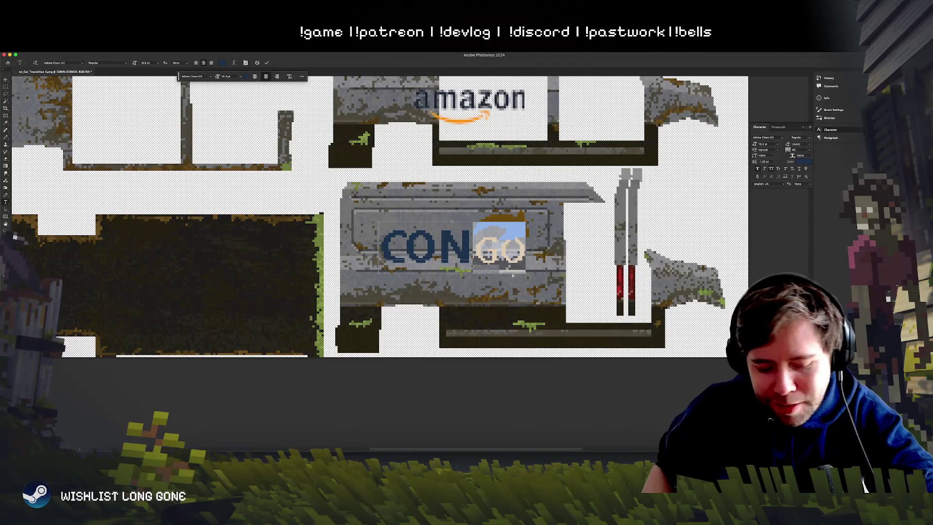
key(BackSpace)
click(5, 80)
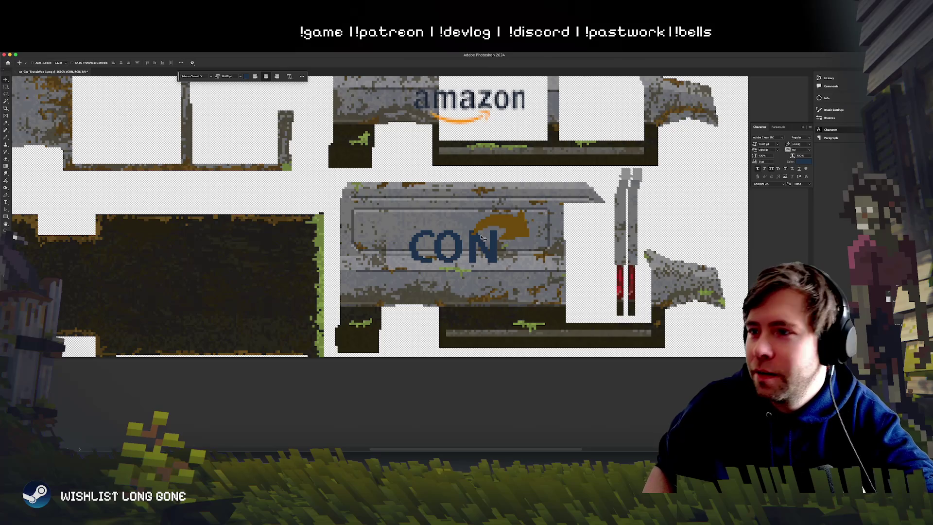
drag(439, 230, 413, 230)
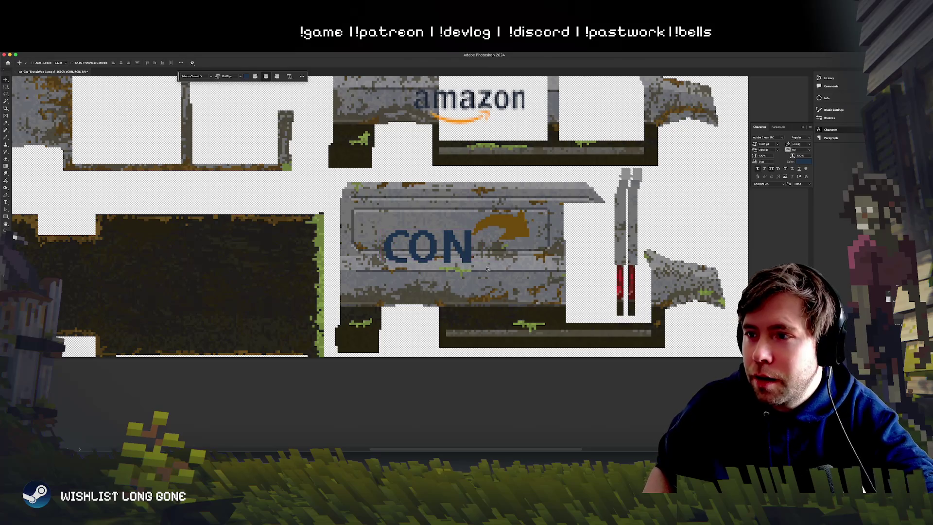
Step: Duplicate CON, retype the copy as GO, and place it right of CON
drag(333, 240, 352, 257)
click(5, 202)
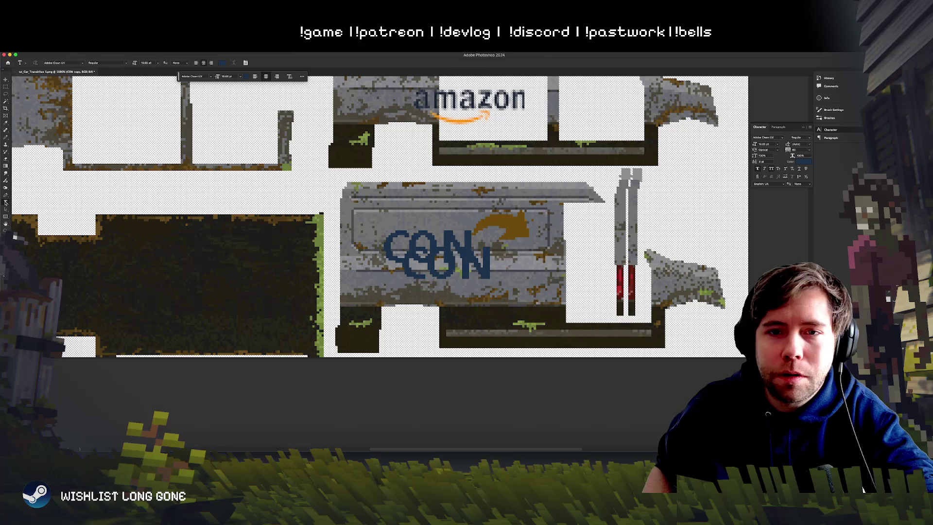
double_click(445, 276)
text(GO)
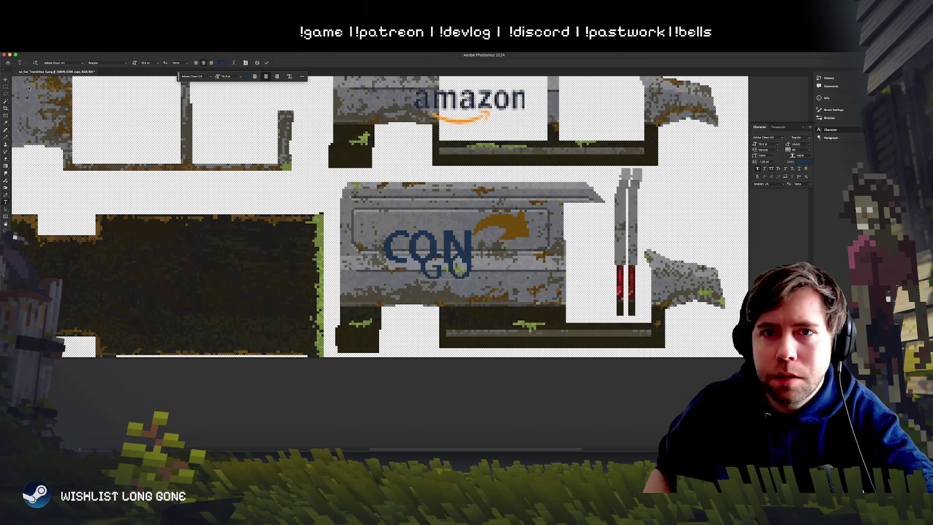
click(6, 80)
drag(397, 250, 457, 239)
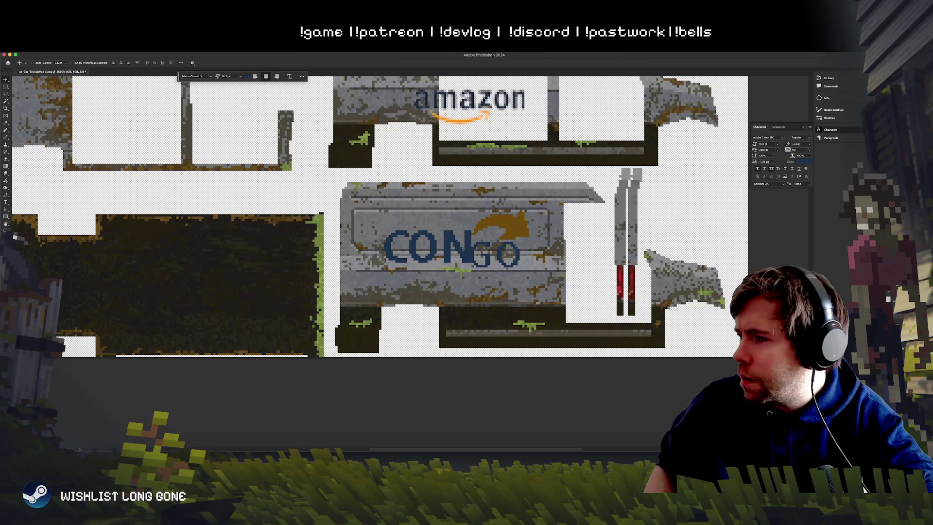
double_click(773, 245)
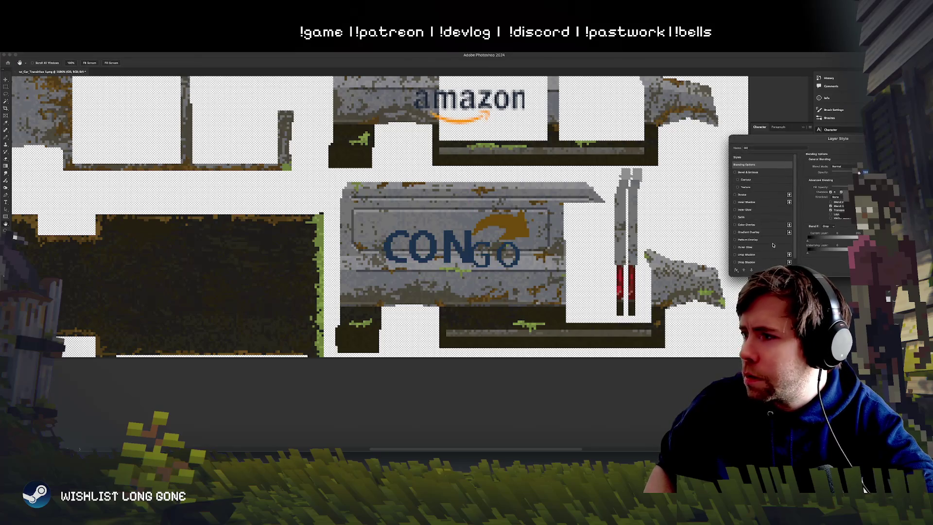
Step: Add a centred dark blue stroke to GO, sampled from the CON letters, with Color fill type
click(742, 194)
click(820, 205)
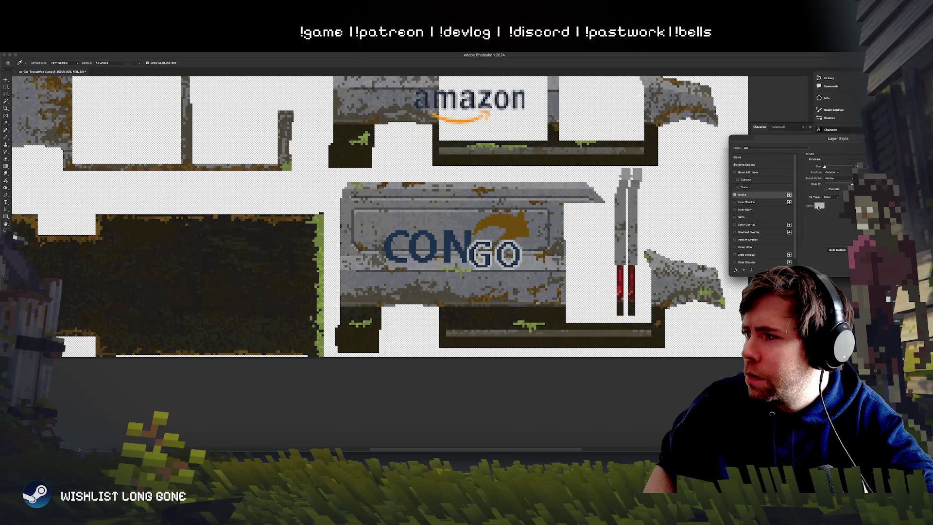
click(437, 238)
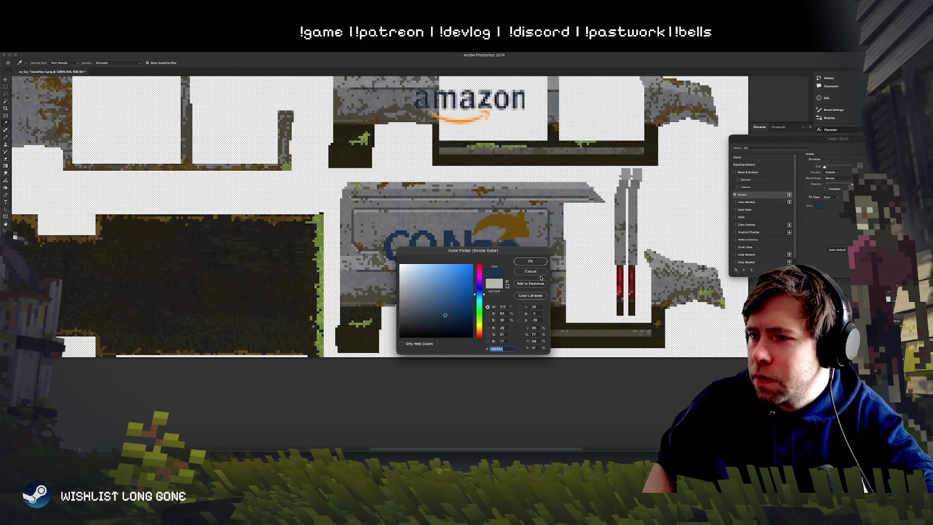
key(Return)
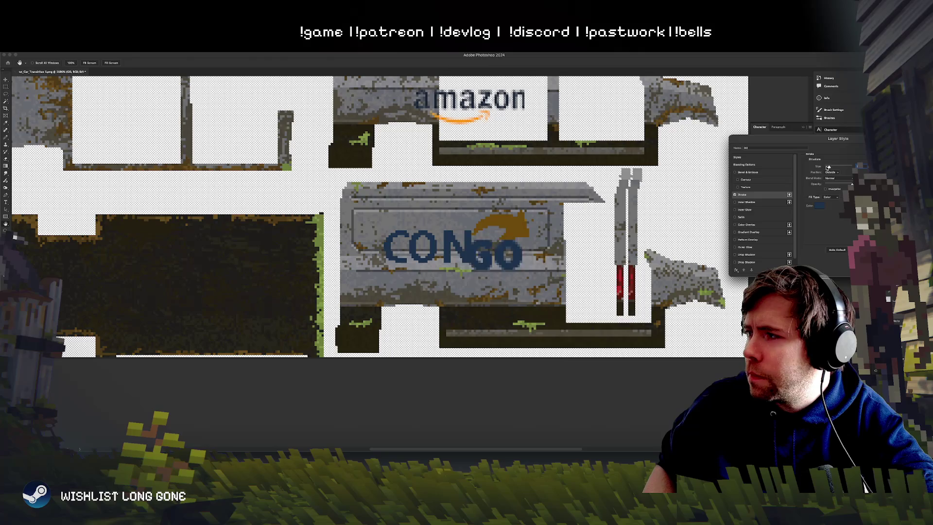
click(835, 173)
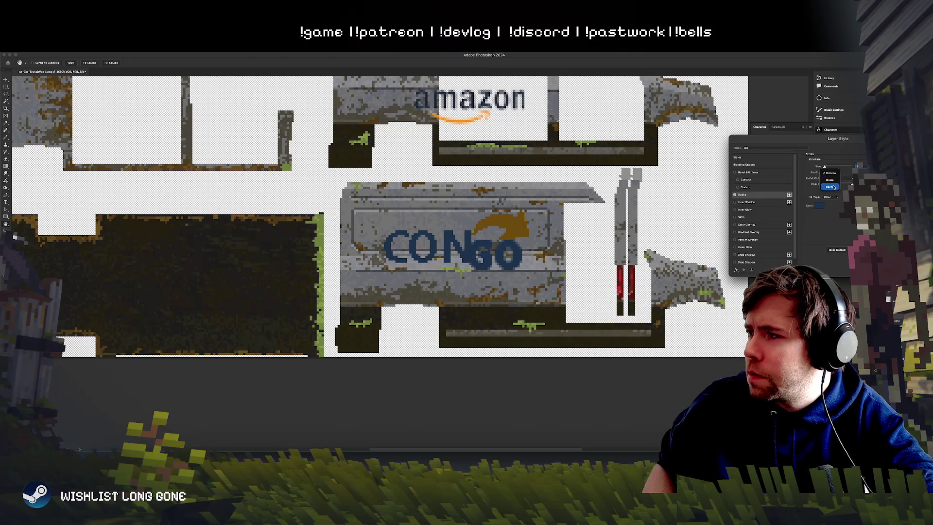
click(833, 188)
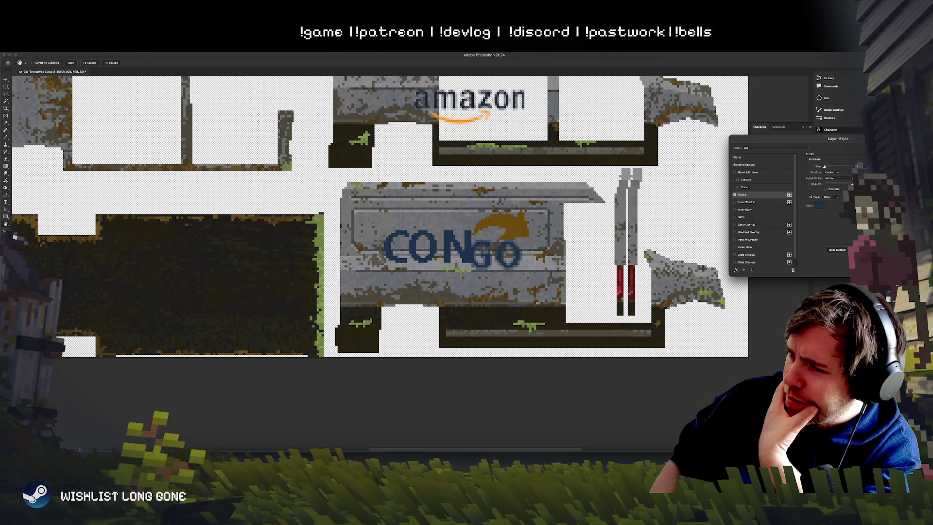
click(829, 198)
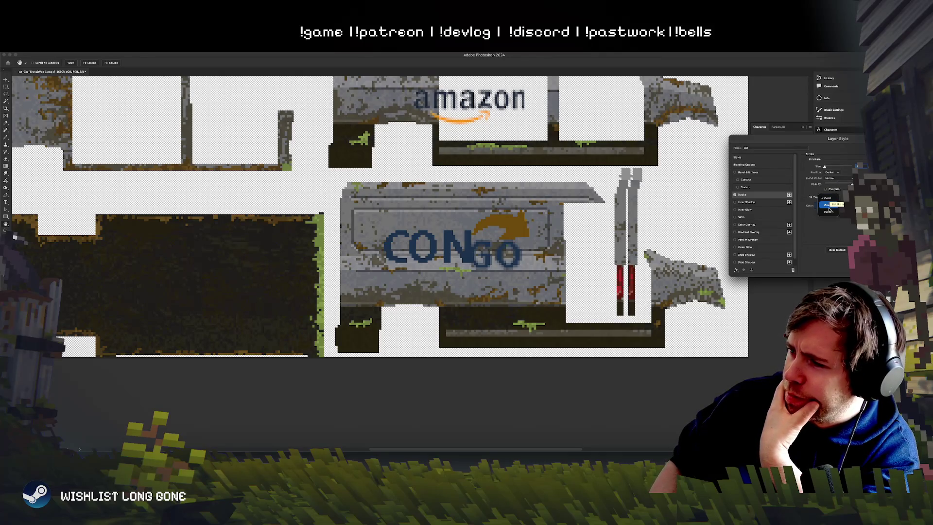
click(829, 199)
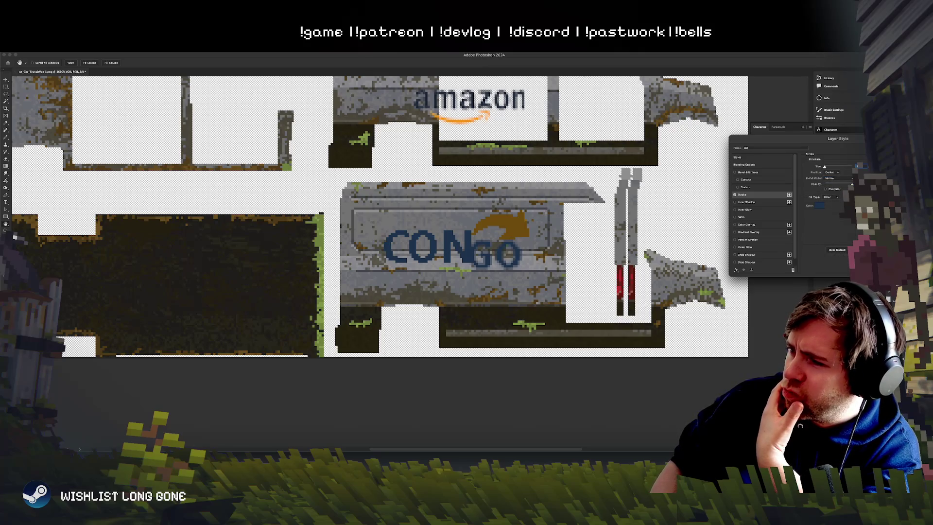
Step: Apply the stroke style and fine-tune GO's position slightly right and down
key(Return)
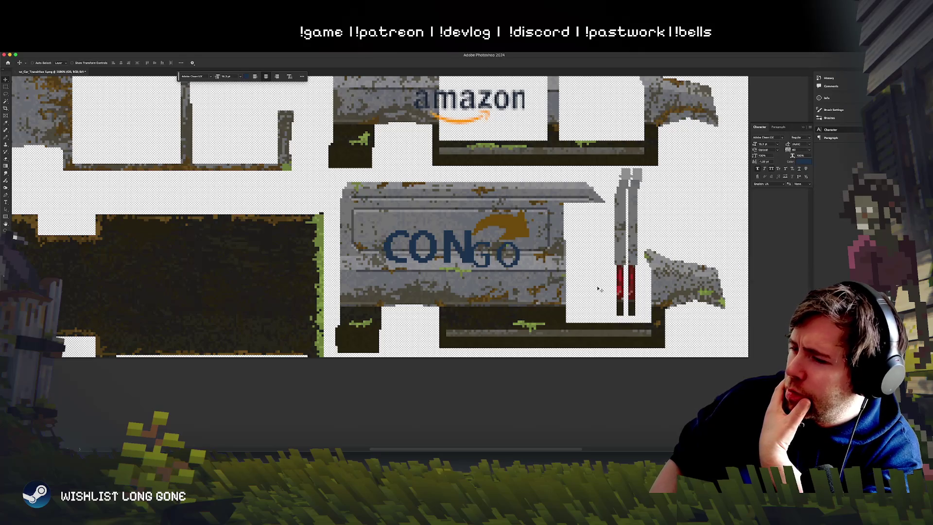
drag(540, 271, 548, 275)
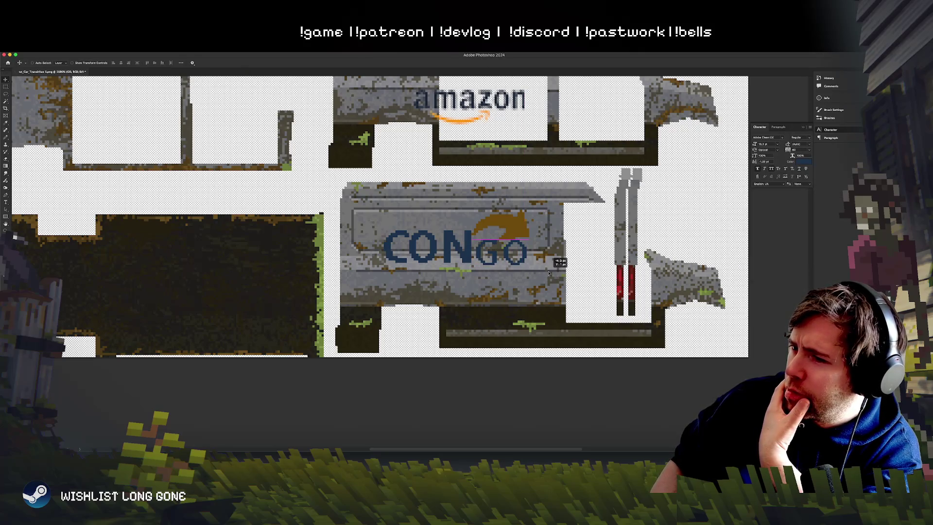
drag(549, 273, 552, 273)
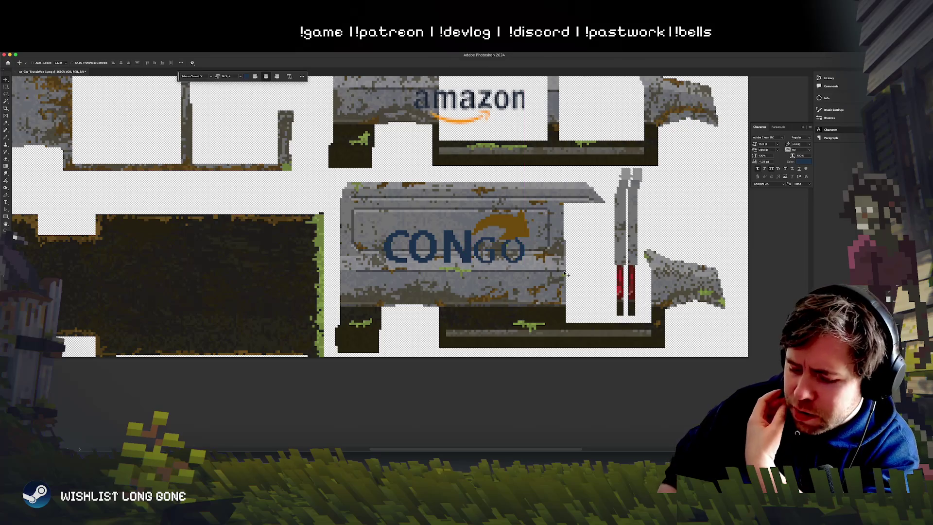
key(Right)
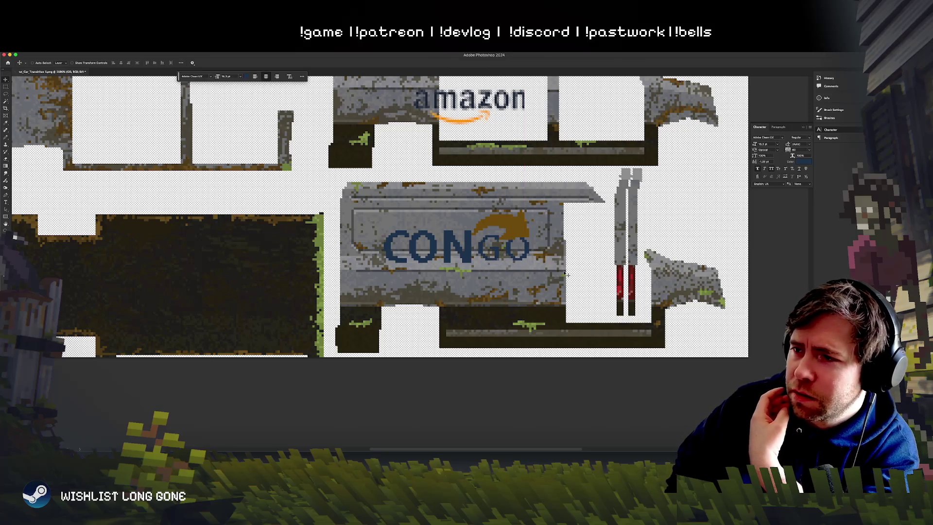
key(Left)
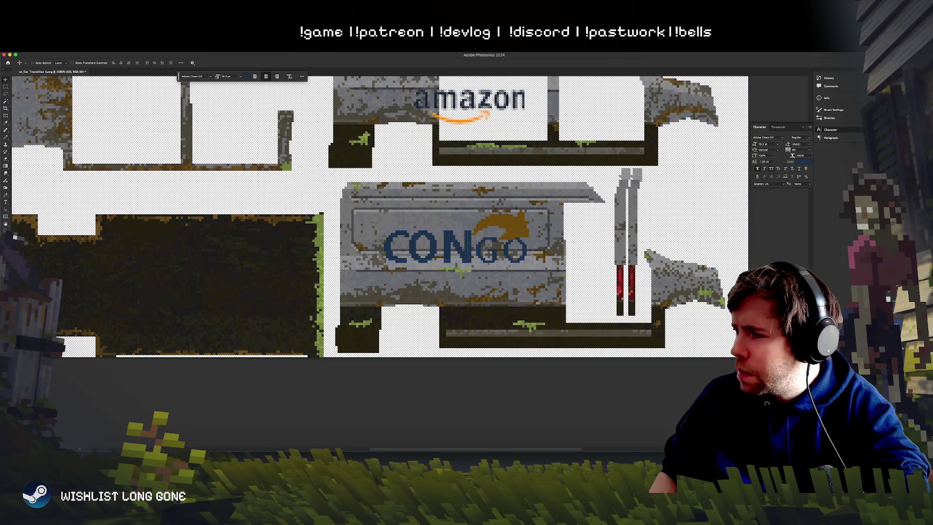
Step: Compare the sign with and without the arrow, keeping the arrow and amazon logo removal
key(ctrl+z)
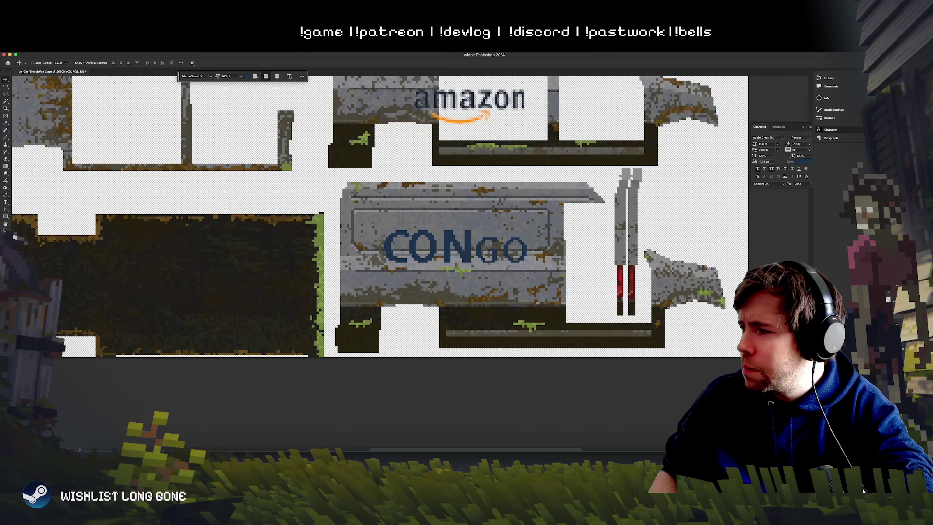
key(ctrl+shift+z)
key(ctrl+shift+z)
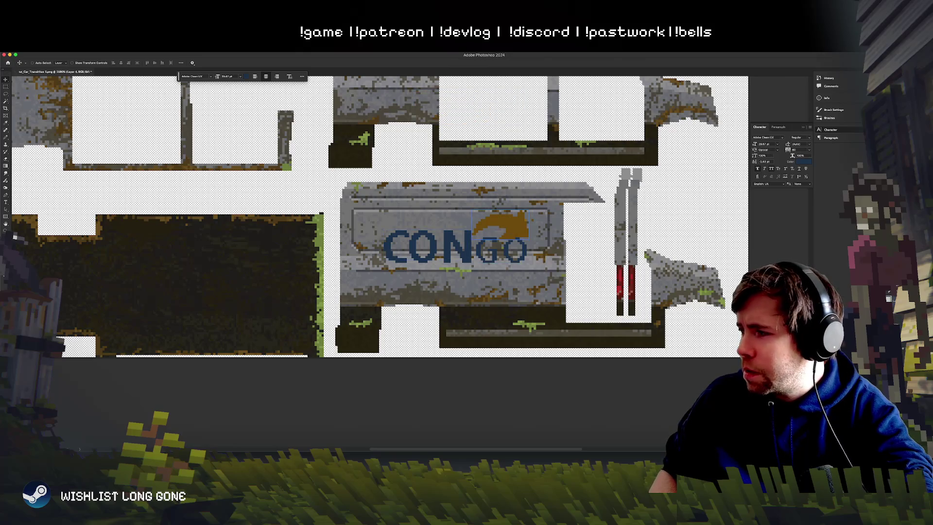
key(ctrl+alt+a)
key(ctrl+z)
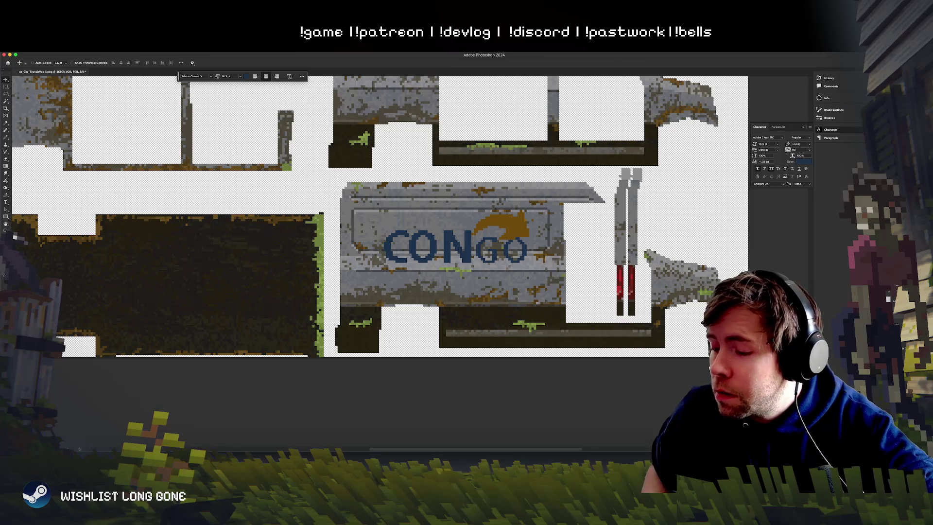
key(super+Tab)
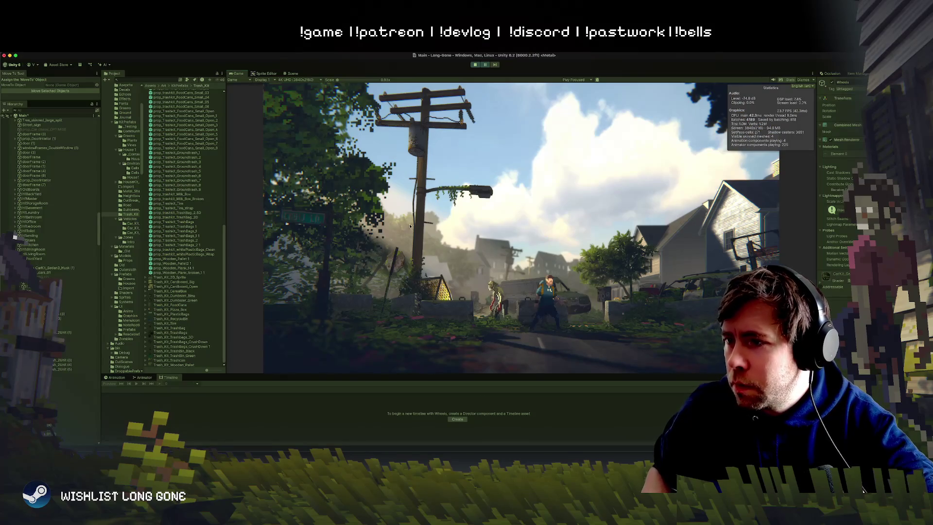
Step: Select the mossy van in the Scene view, zoom in, and ping its txt_Car_TransitVan material
click(291, 73)
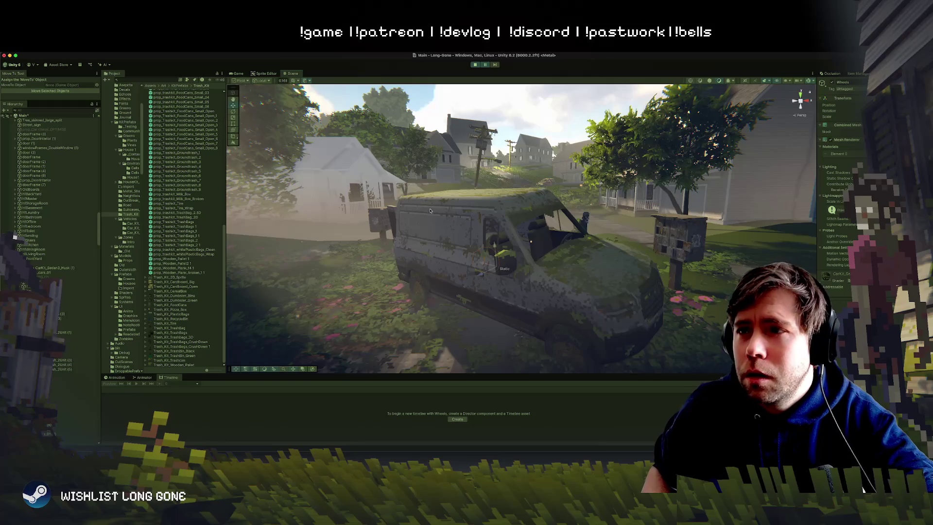
drag(450, 227, 501, 259)
click(501, 259)
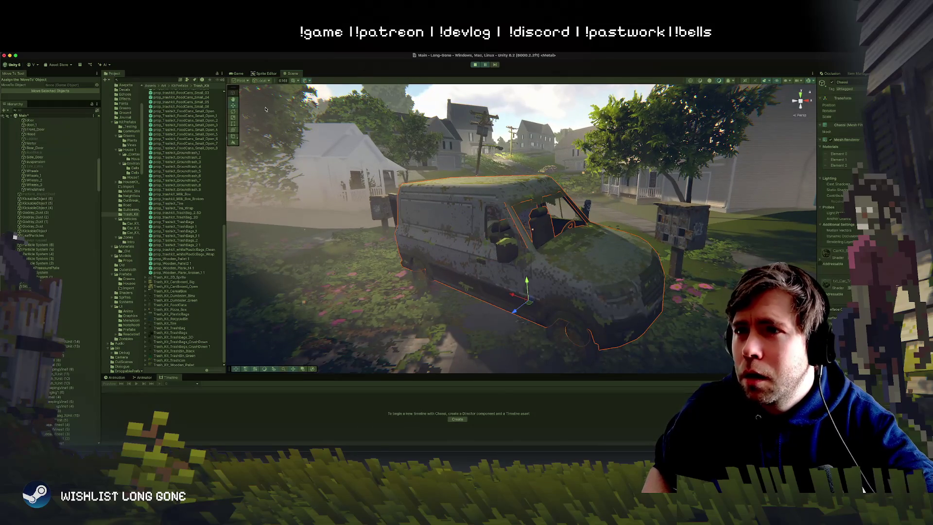
drag(463, 198, 611, 247)
scroll(611, 246, up, 3)
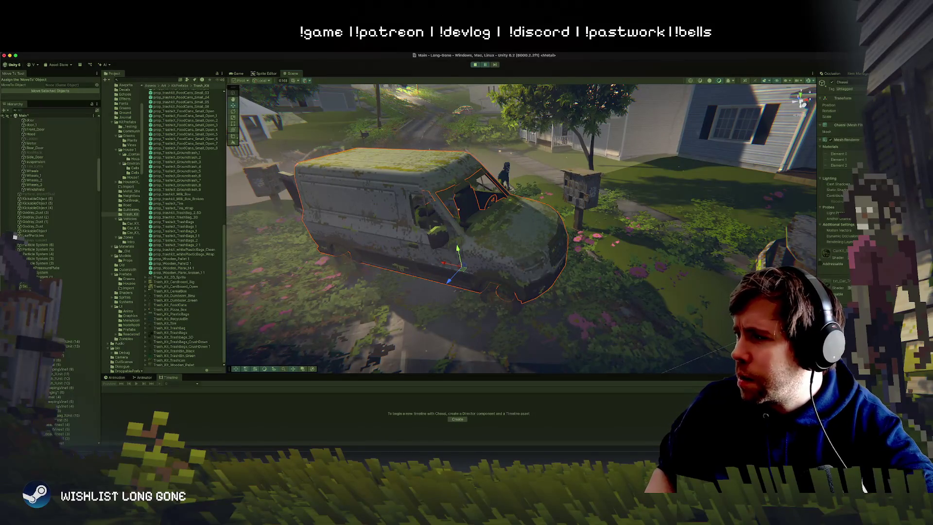
click(838, 153)
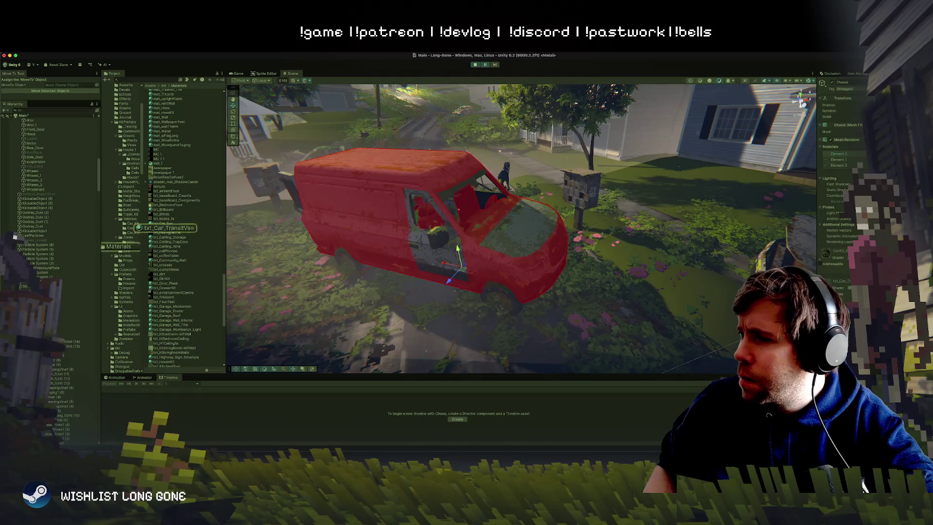
Step: Duplicate txt_Car_TransitVan and rename the copy txt_Car_TransitVan_ConGO
click(174, 228)
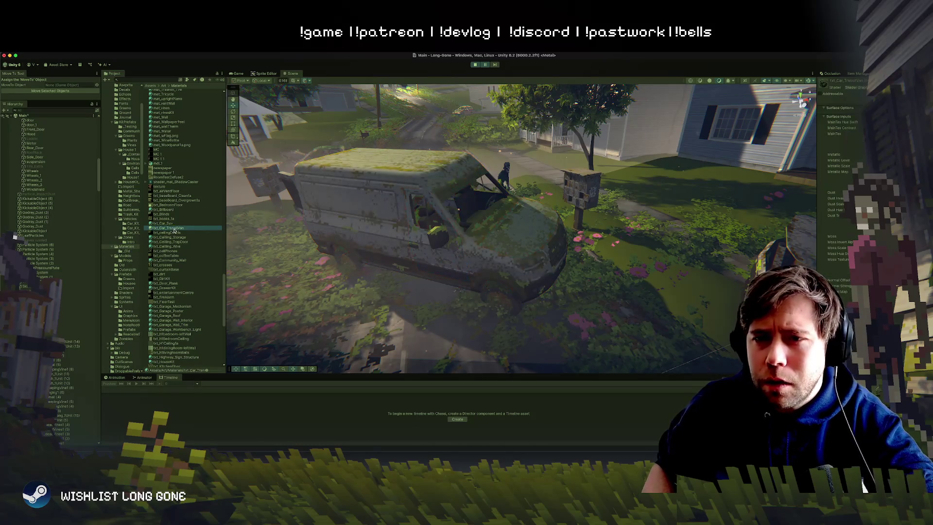
key(ctrl+d)
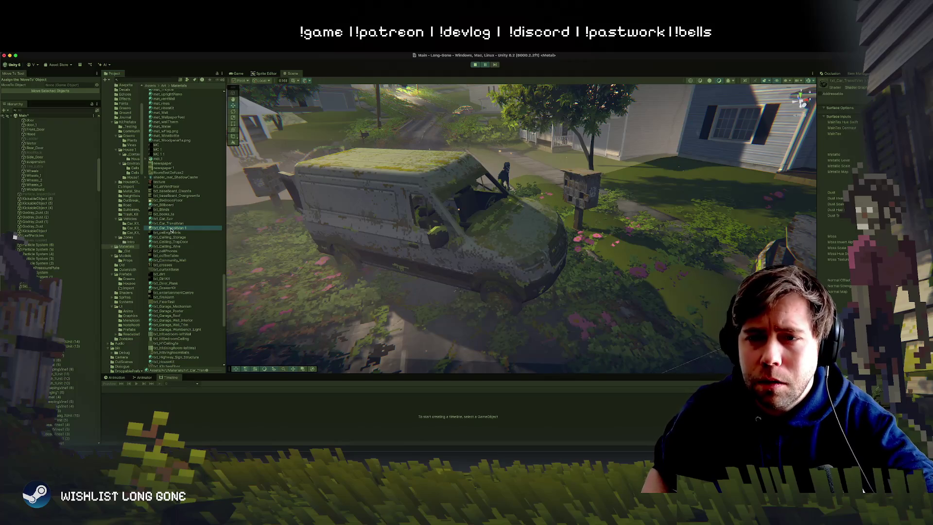
right_click(171, 230)
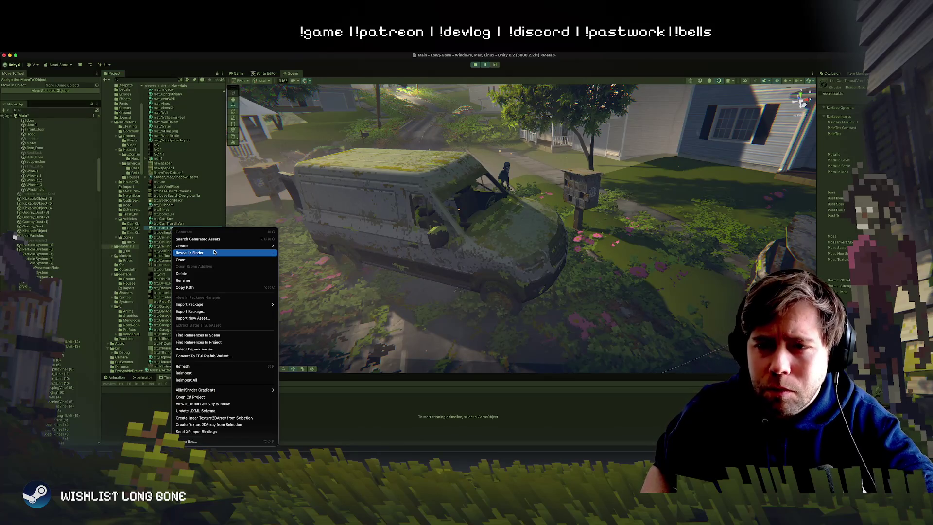
click(213, 280)
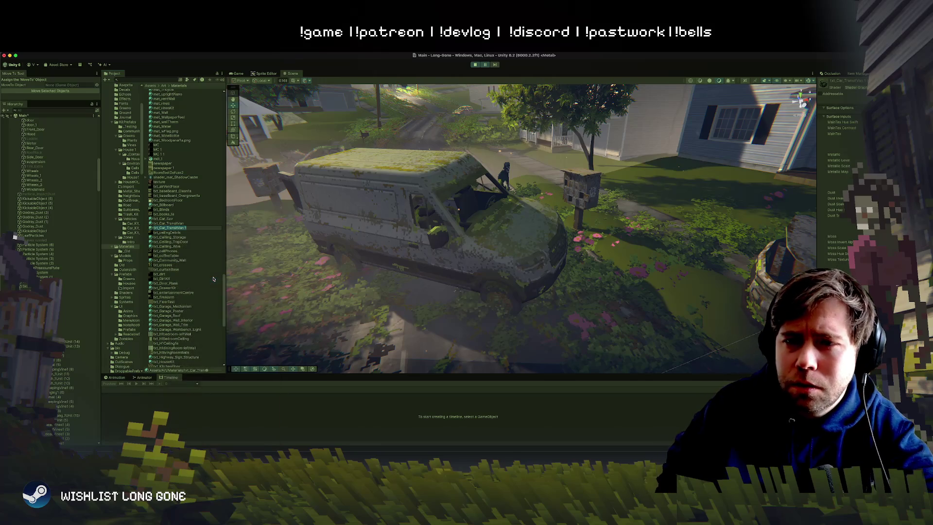
key(Right)
key(BackSpace)
key(BackSpace)
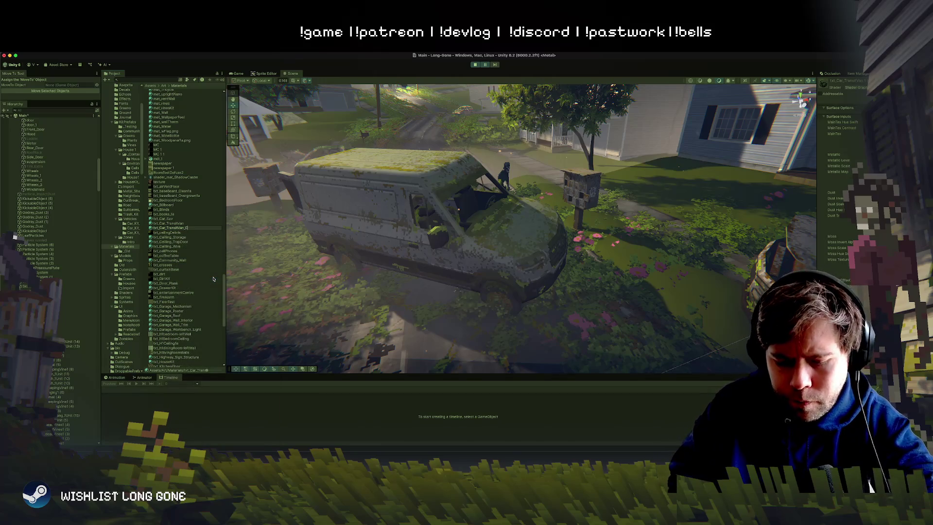
key(Return)
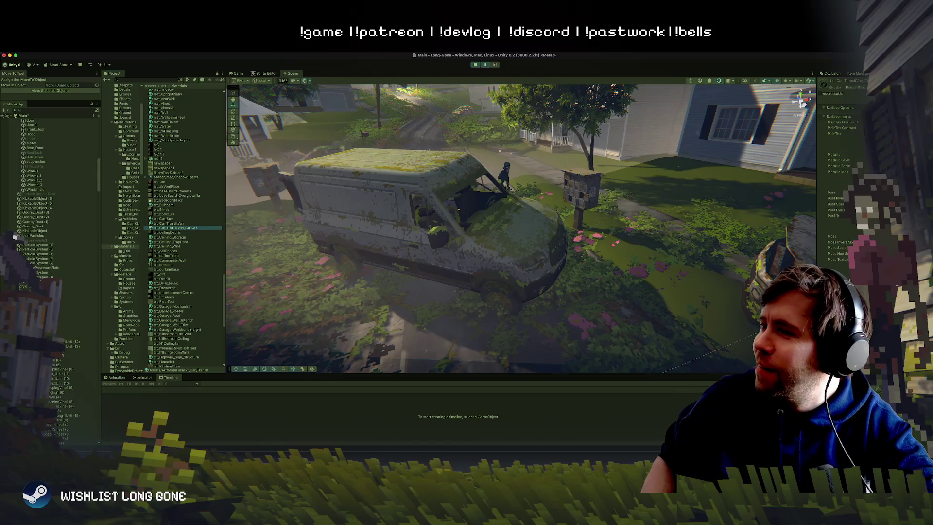
Step: Set the new material's Base Map to the updated transit van texture
key(super+Tab)
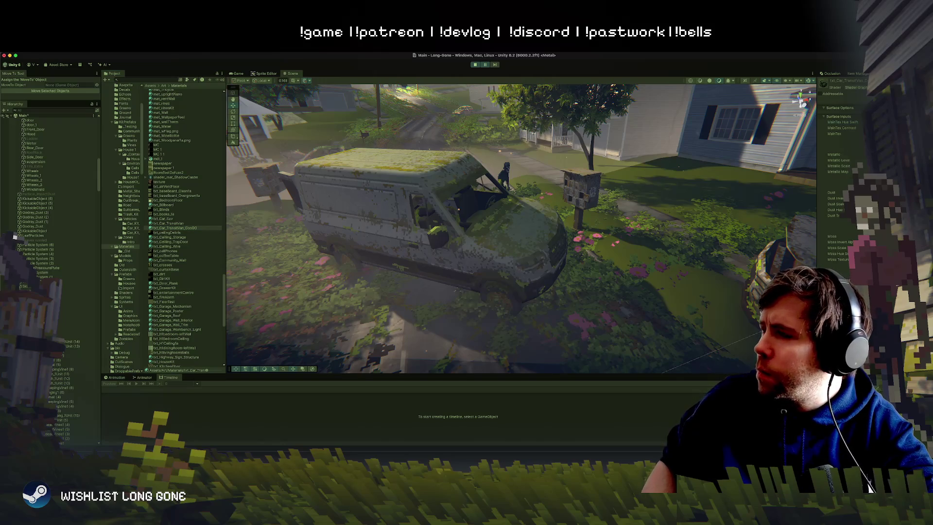
click(862, 133)
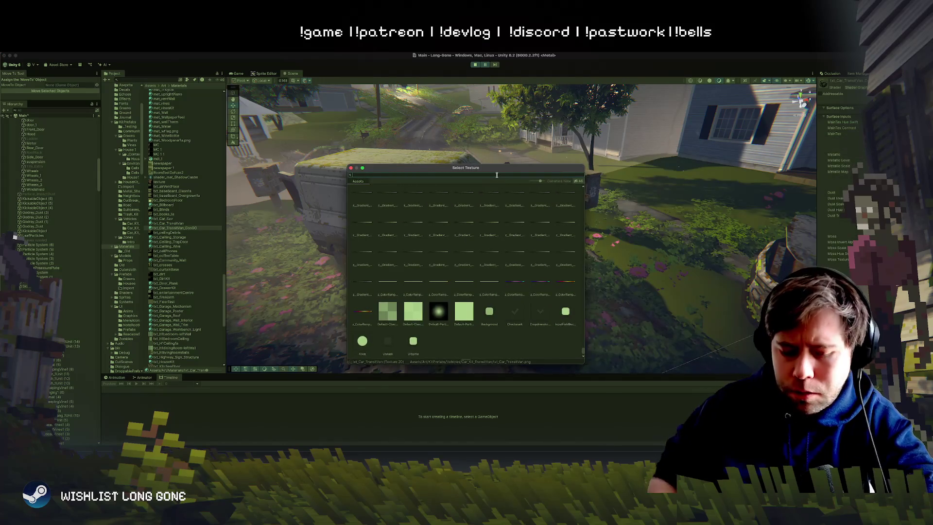
text(transit)
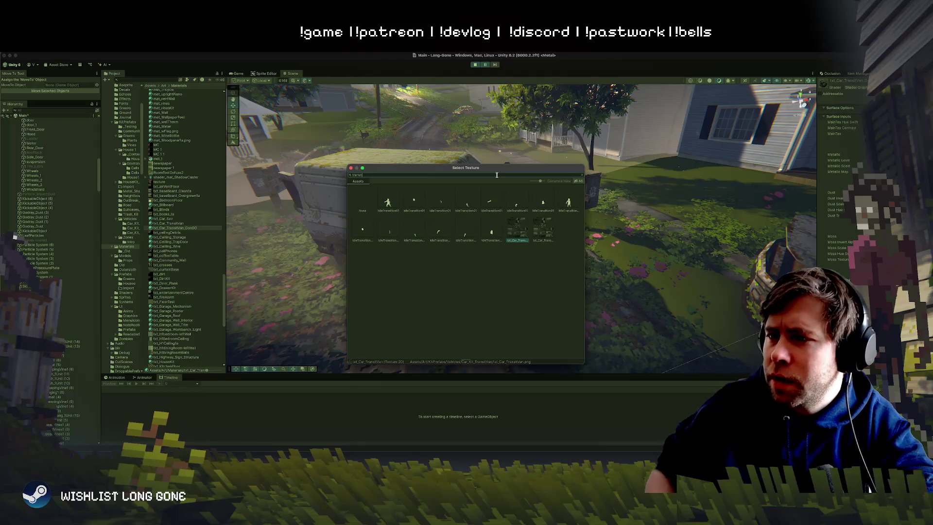
click(544, 228)
double_click(545, 229)
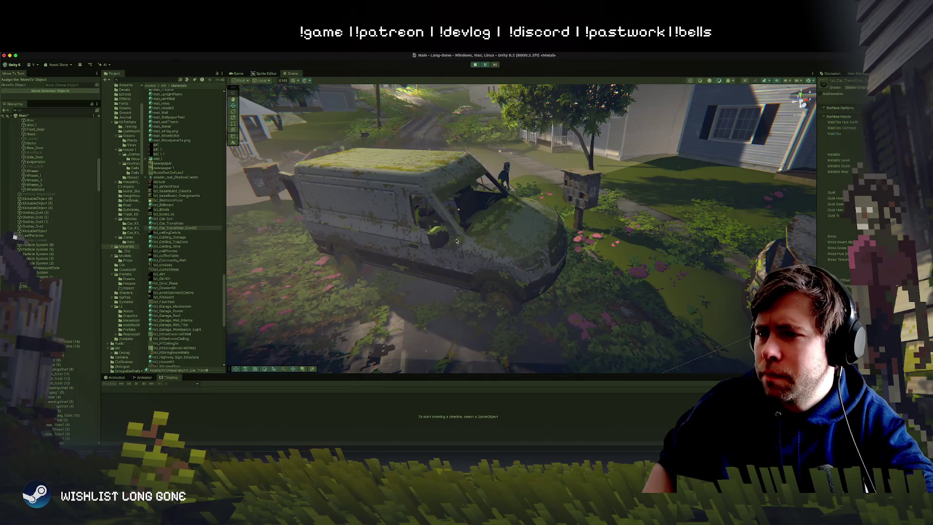
drag(456, 240, 449, 234)
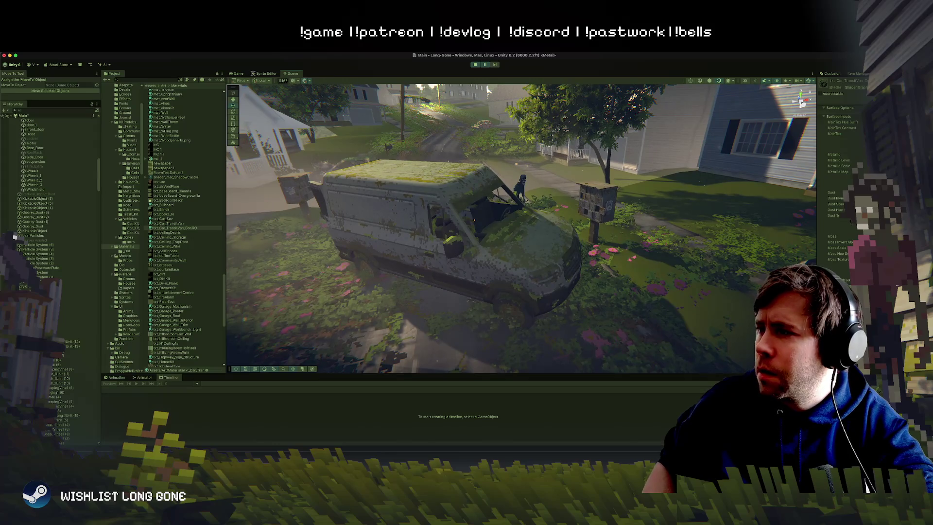
scroll(732, 166, up, 3)
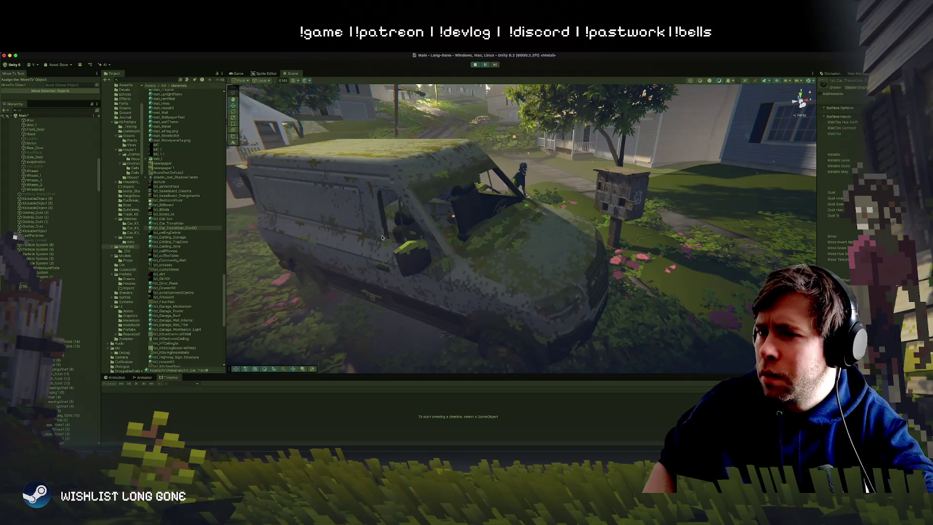
click(360, 236)
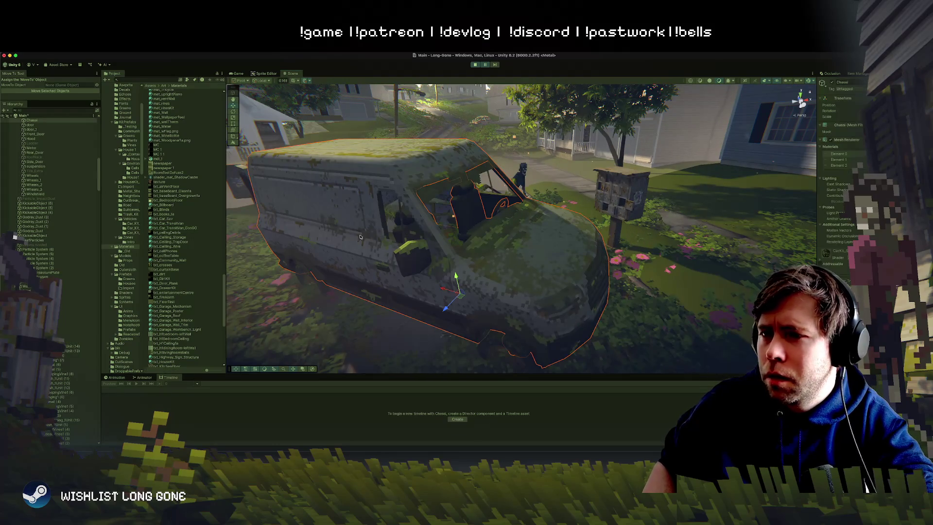
Step: Assign the Congo material to the van's Element slot by searching 'Congo' in the material picker
click(863, 153)
drag(834, 149, 472, 161)
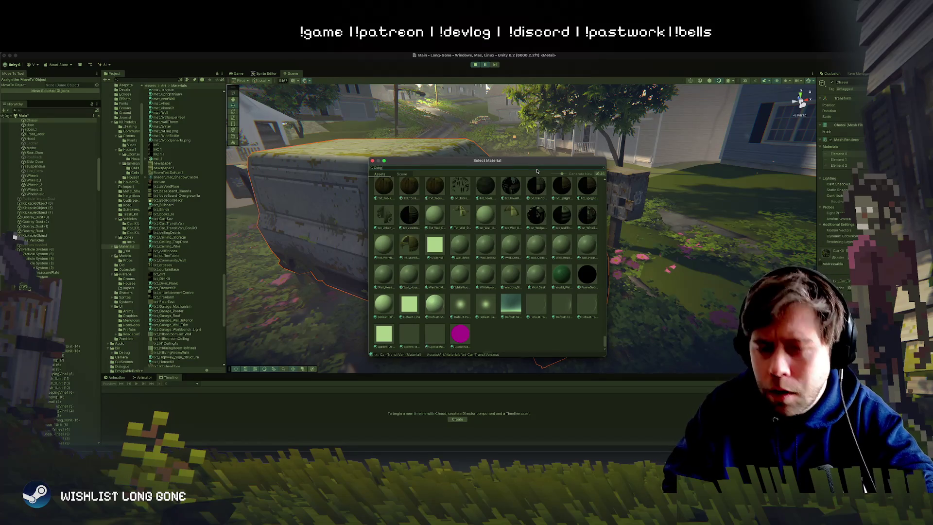
text(Congo)
double_click(416, 196)
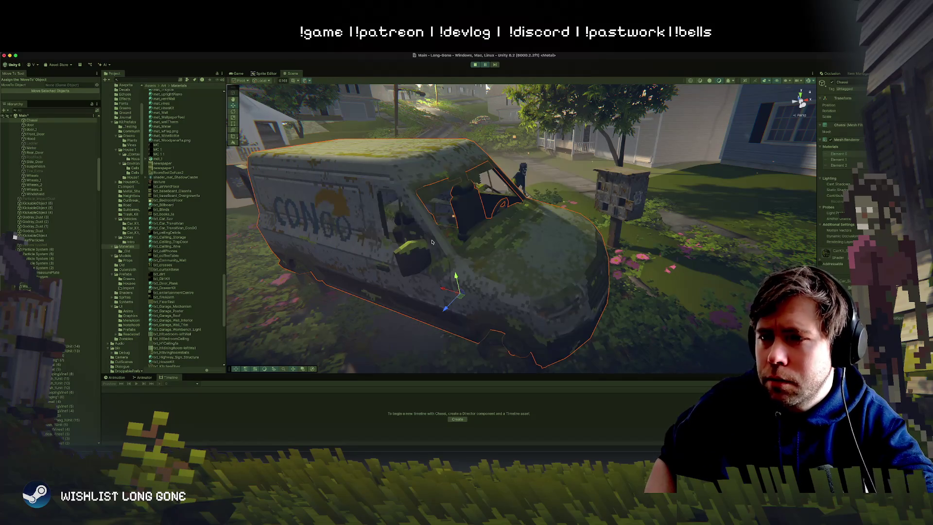
click(431, 242)
Step: Focus and fly the Scene view around the Congo-branded van to inspect it
key(f)
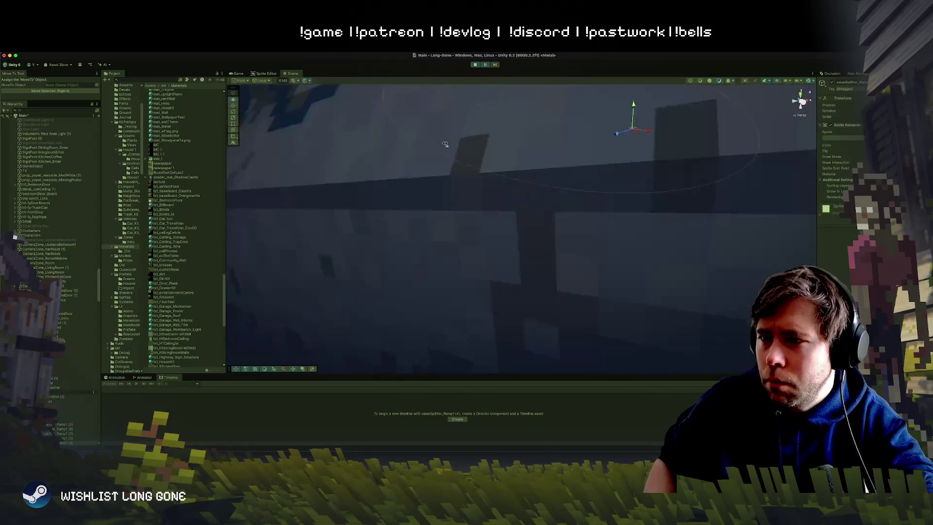
scroll(445, 144, down, 5)
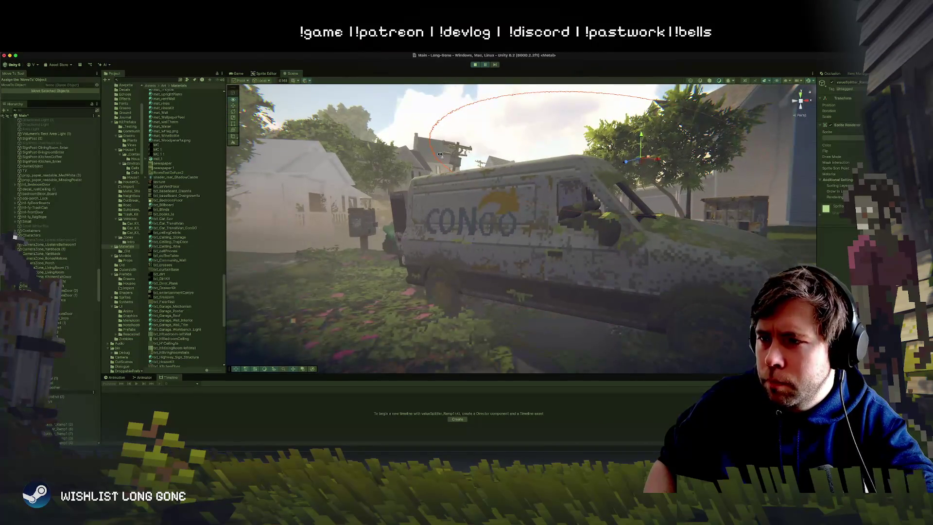
scroll(440, 154, down, 5)
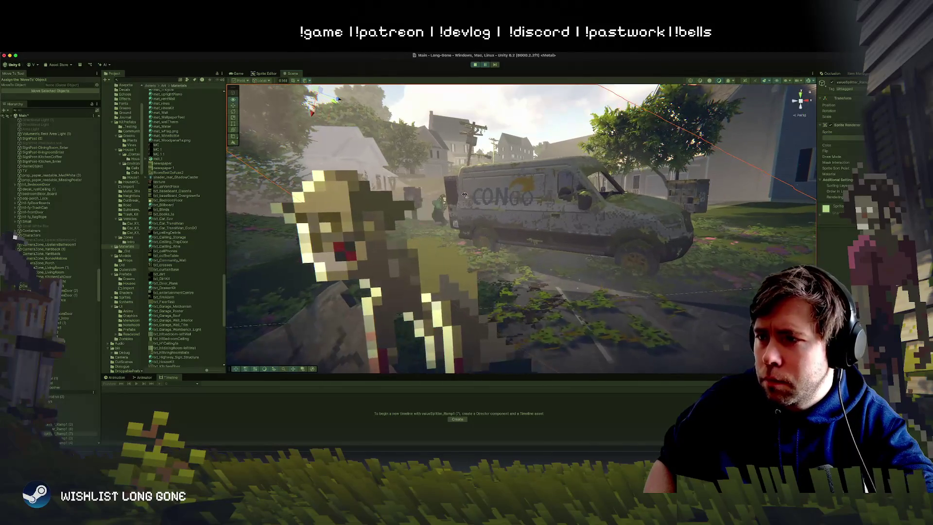
mouse_move(465, 195)
mouse_down()
mouse_move(504, 174)
mouse_move(529, 188)
mouse_up()
click(538, 193)
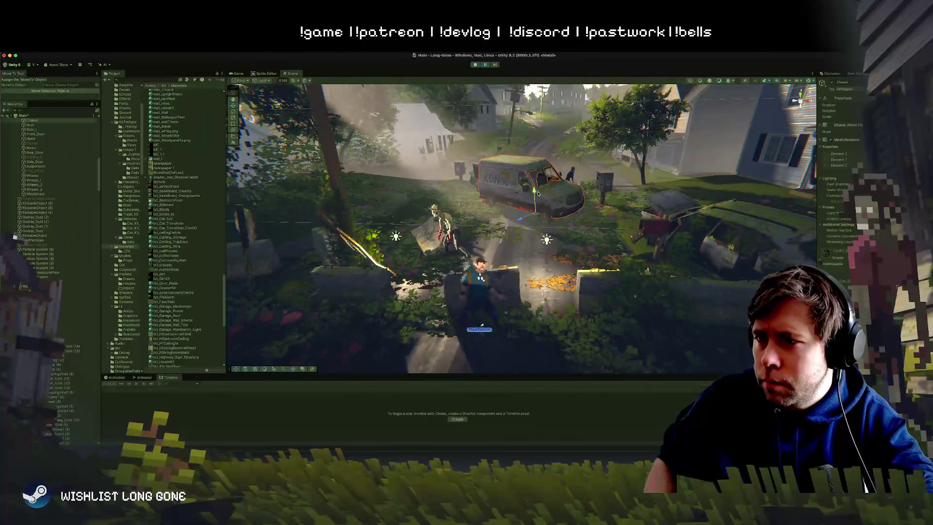
Step: Save the scene and return to the Game view
key(ctrl+s)
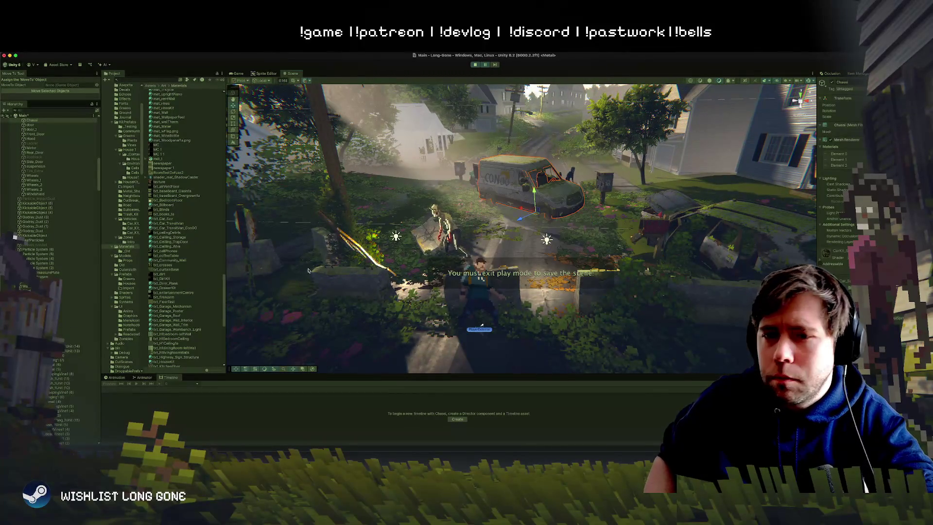
click(78, 300)
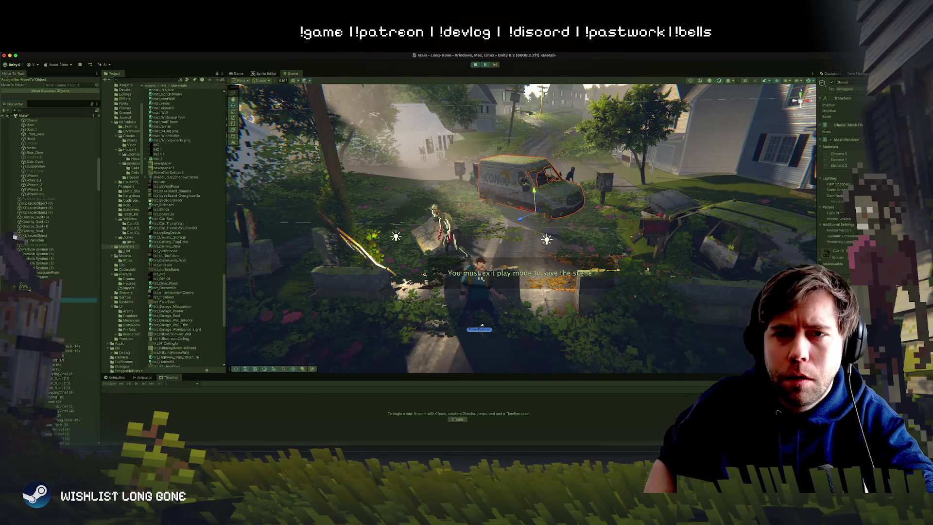
click(237, 74)
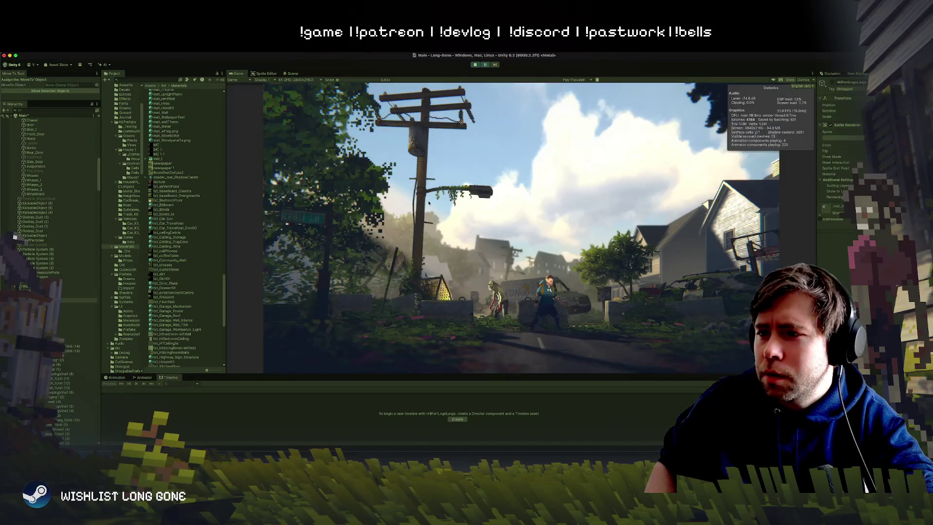
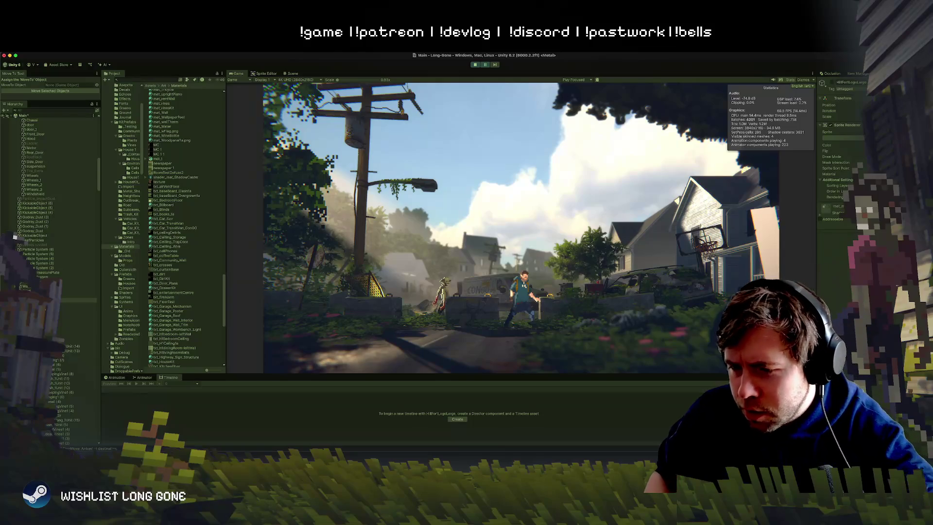
Step: Switch from the Unity editor to Photoshop to show the CONGO van texture sheet
key(super+Tab)
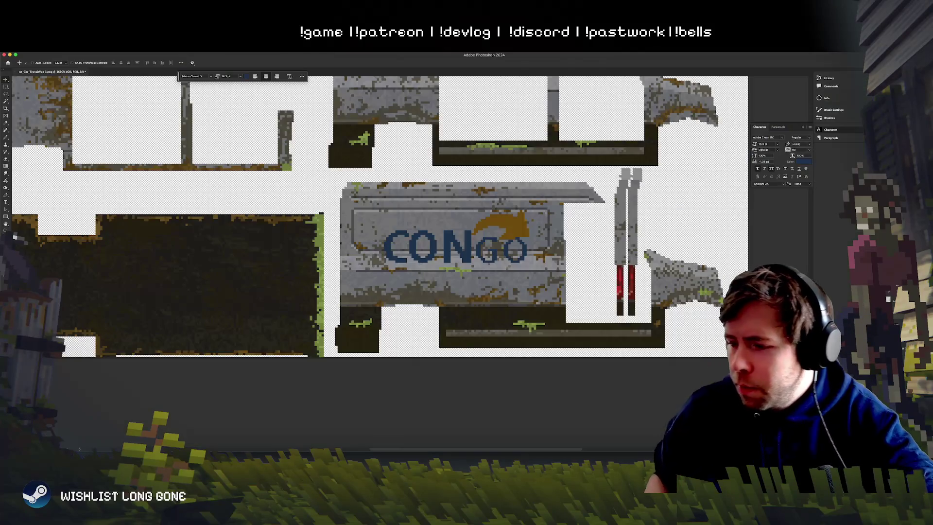
Step: Set the GO letters of the CONGO logo to Bold so they match CON
scroll(515, 248, right, 2)
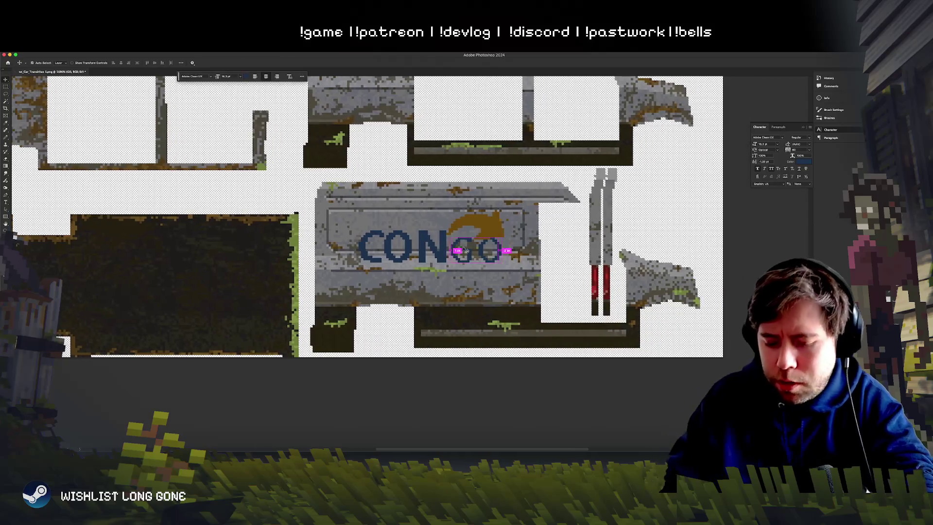
scroll(500, 250, up, 5)
scroll(470, 247, right, 5)
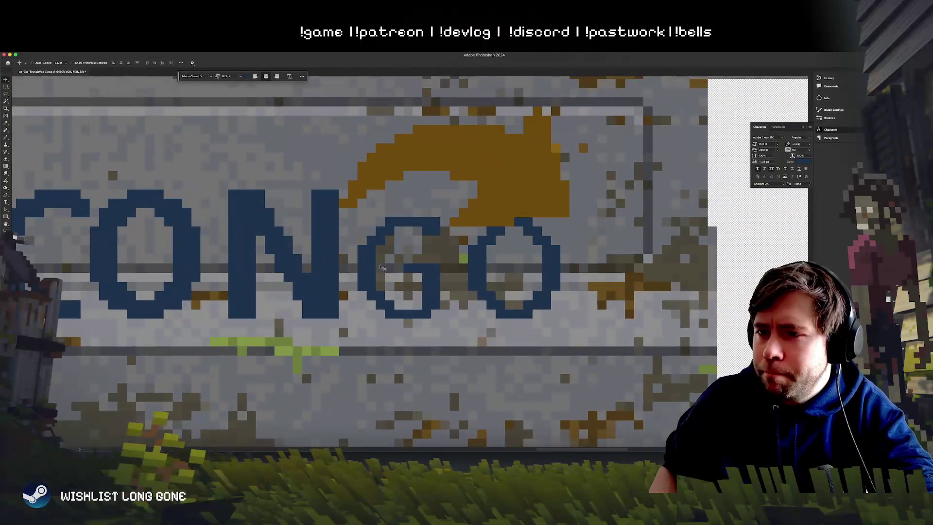
click(5, 202)
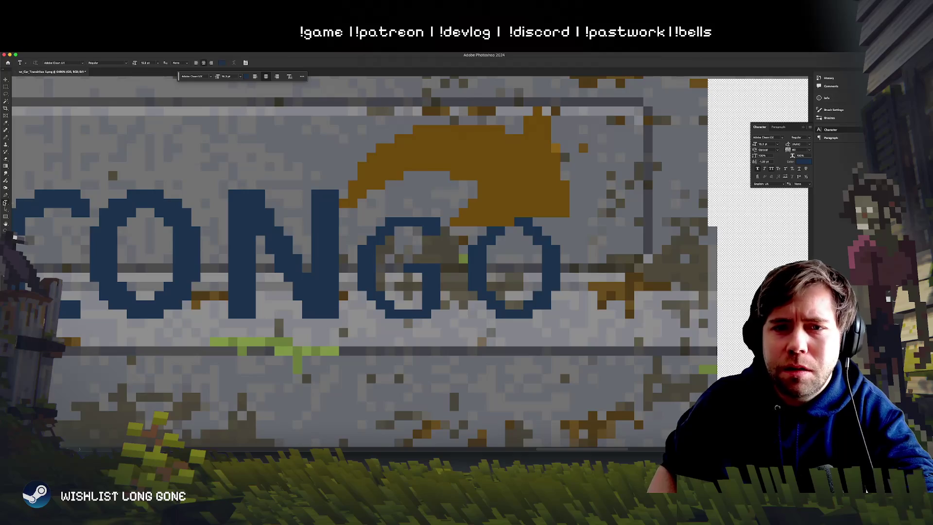
drag(388, 275, 551, 276)
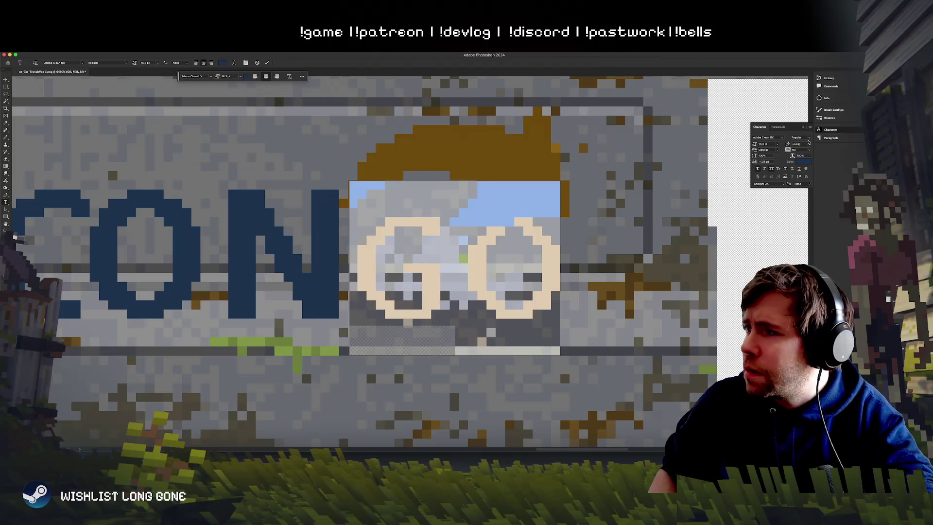
click(809, 142)
click(810, 143)
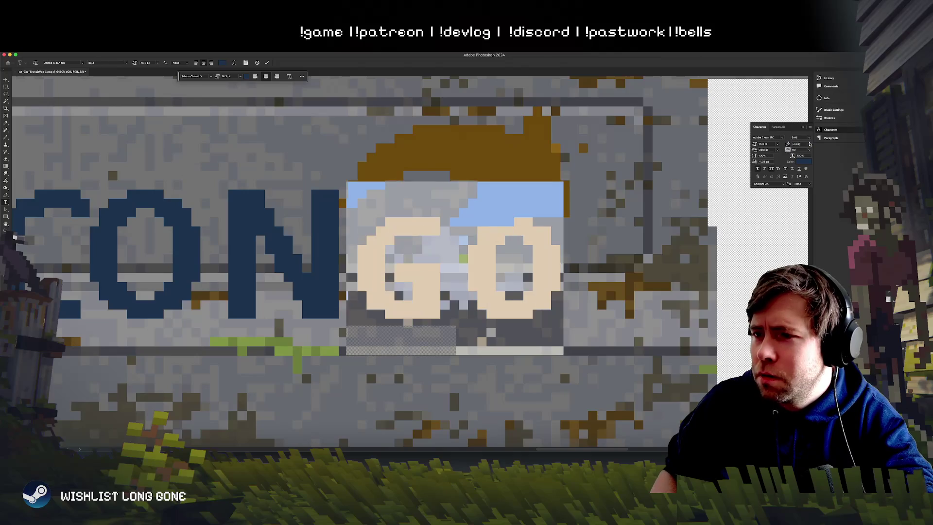
click(448, 309)
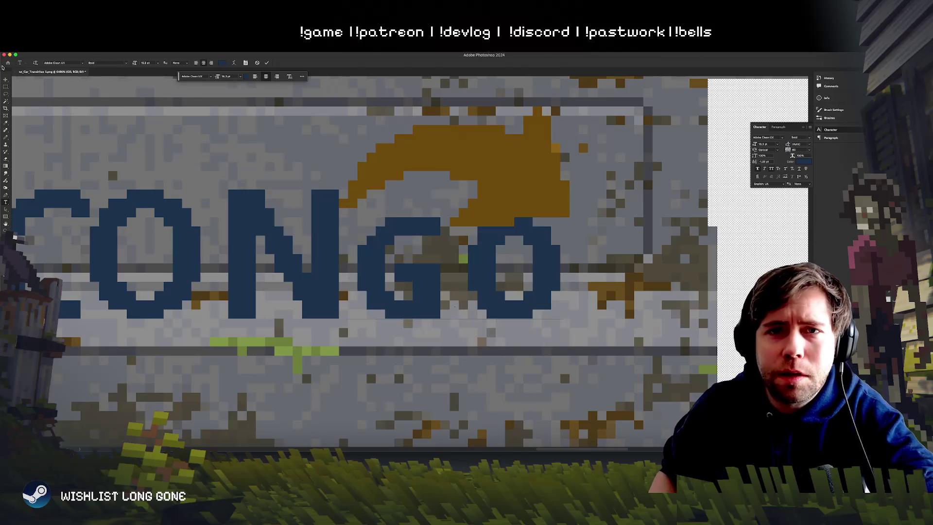
Step: Nudge the CONGO lettering one pixel right and select the logo's group
click(6, 80)
key(super+minus)
key(super+minus)
key(super+minus)
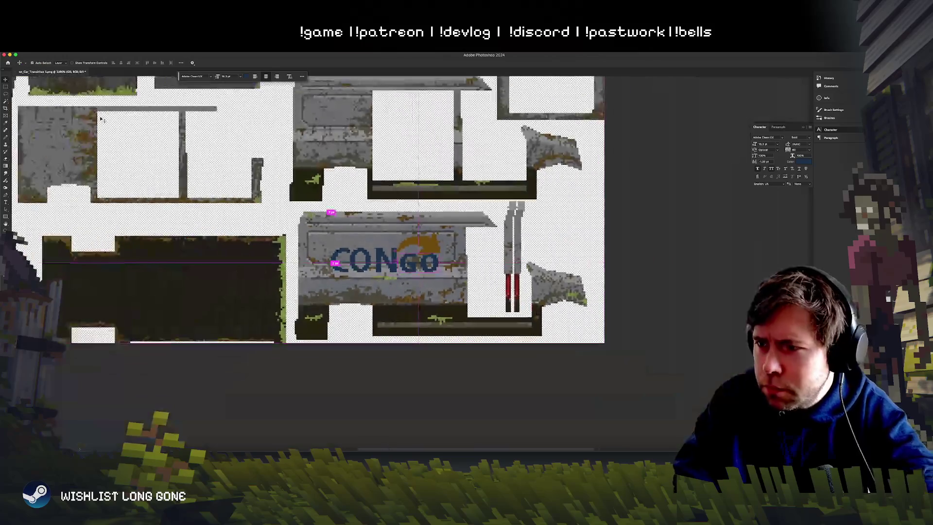
key(super+minus)
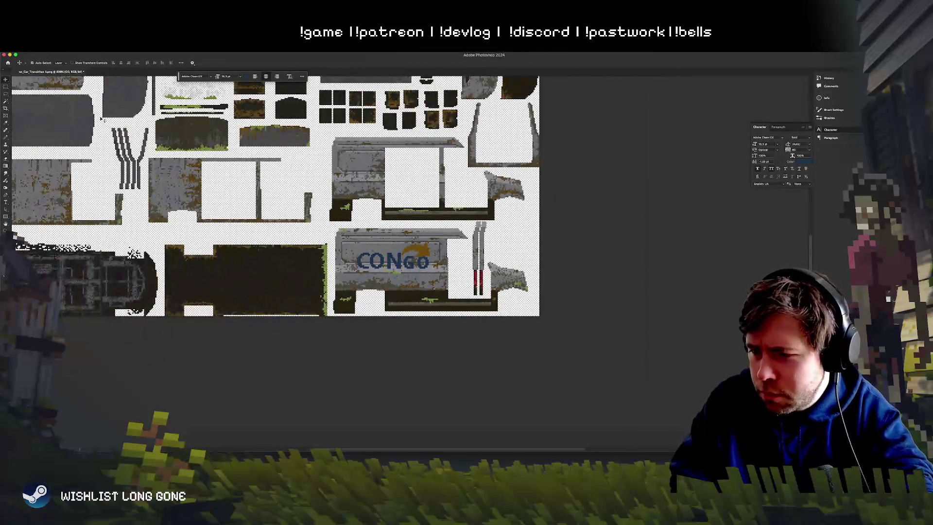
key(super+plus)
key(super+plus)
key(super+plus)
key(super+plus)
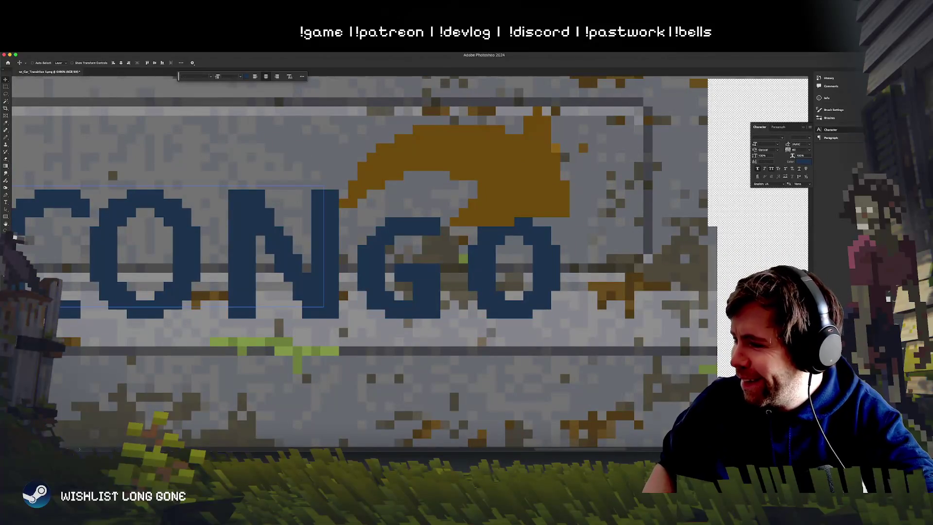
mouse_move(437, 239)
mouse_down()
mouse_move(456, 238)
mouse_move(437, 239)
mouse_up()
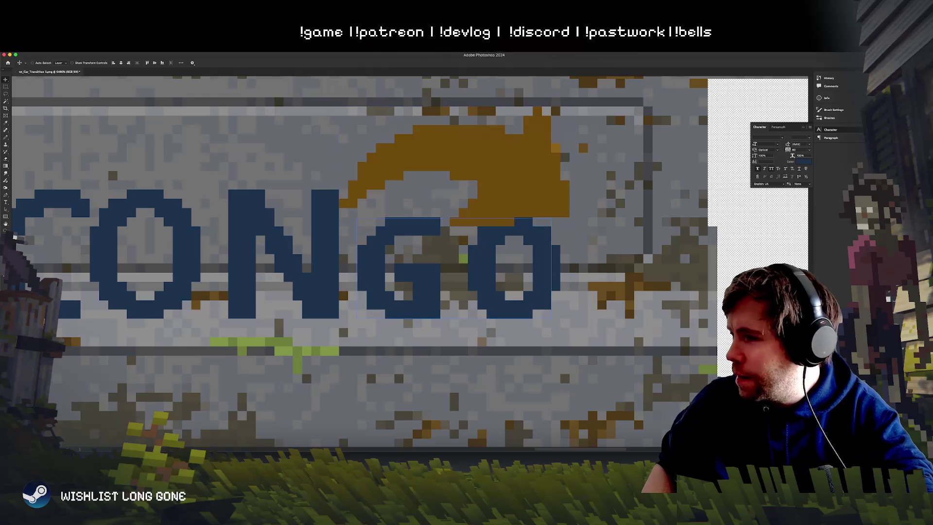
click(438, 239)
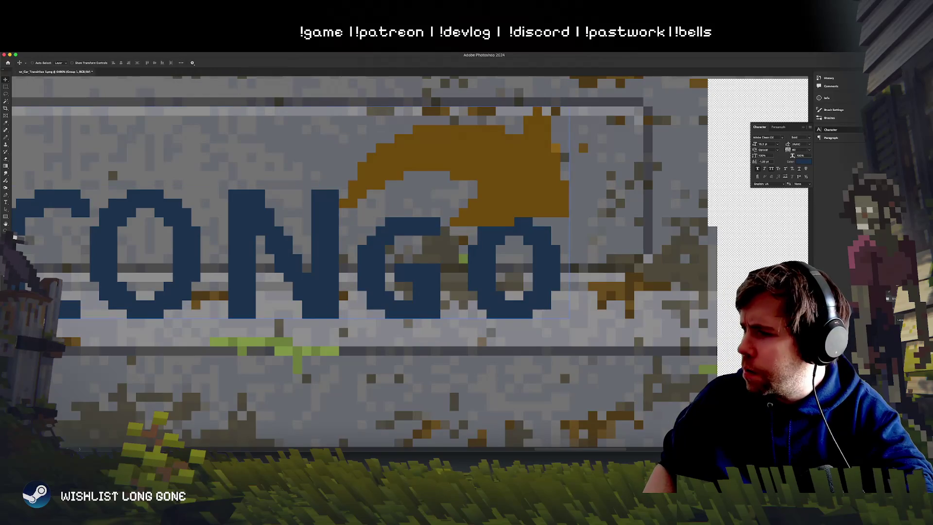
Step: Split the logo group's Blend If Underlying Layer black slider to about 83/97
double_click(894, 298)
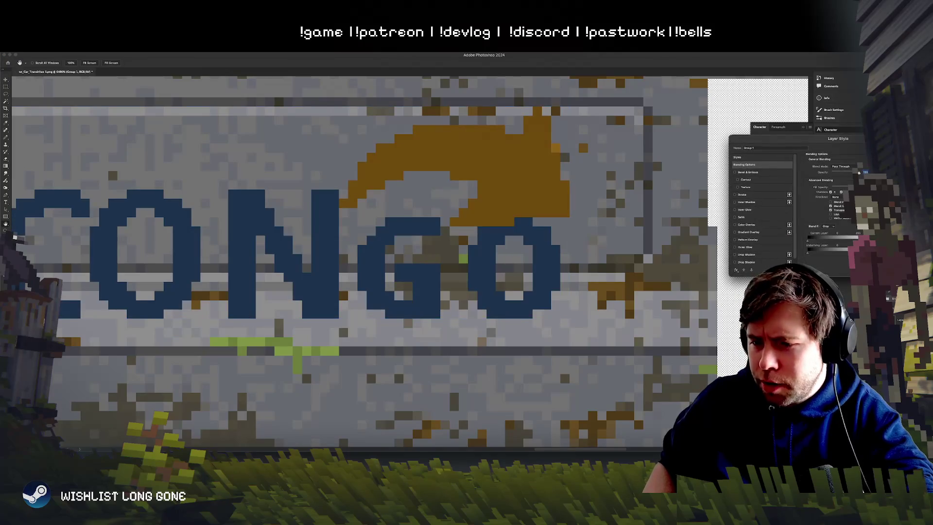
drag(836, 144, 590, 135)
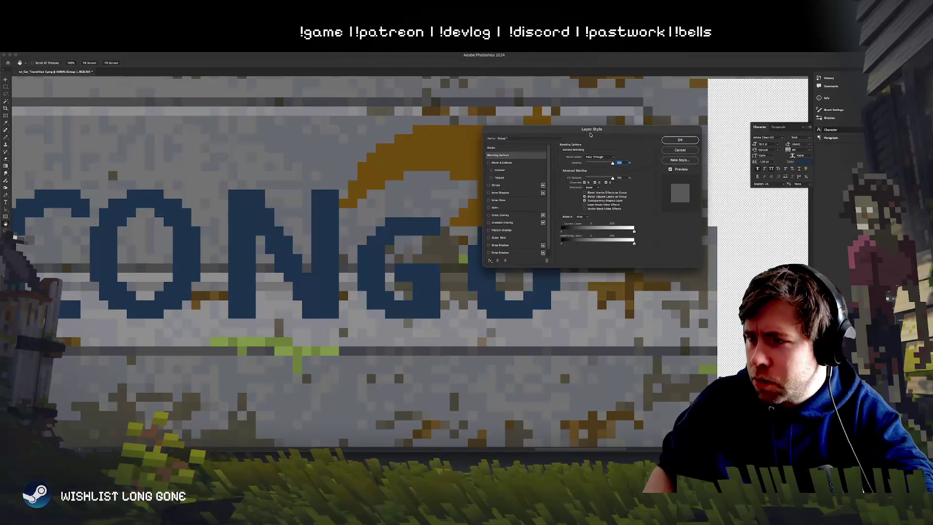
drag(566, 245, 585, 248)
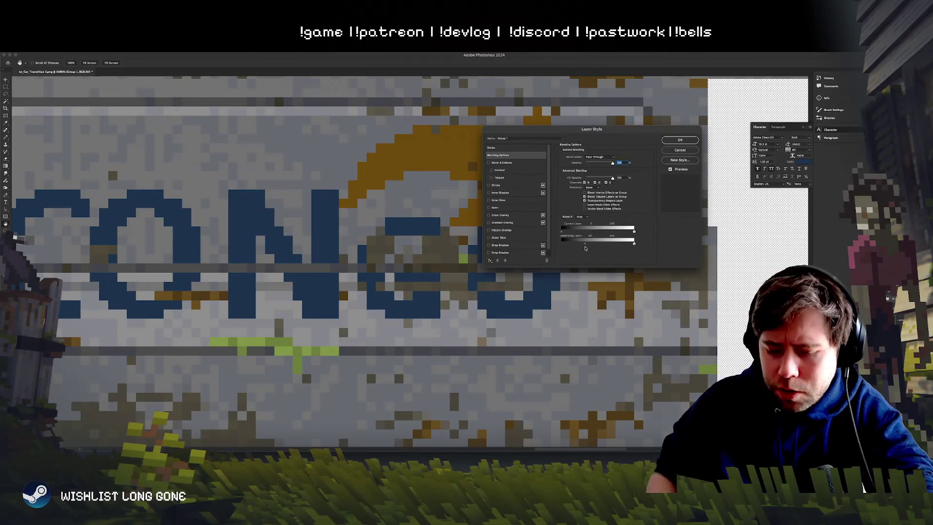
key(ctrl+minus)
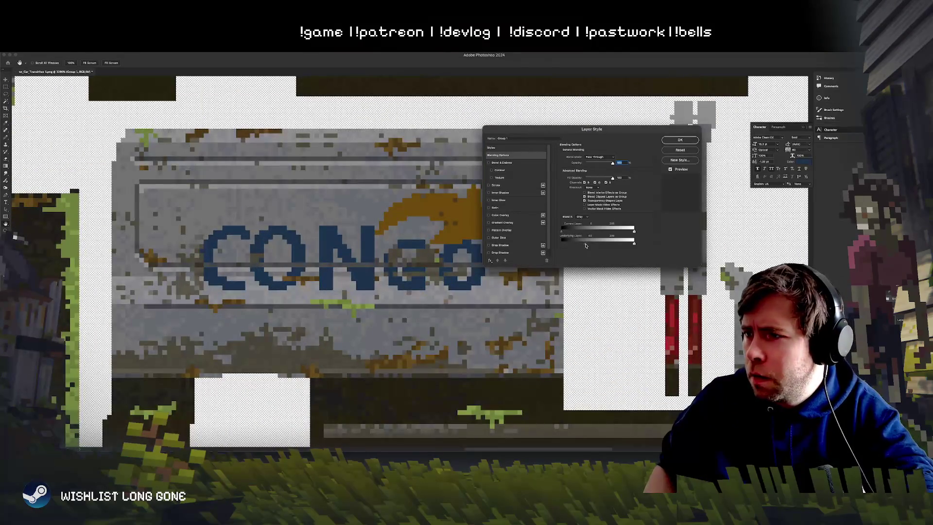
drag(586, 246, 589, 245)
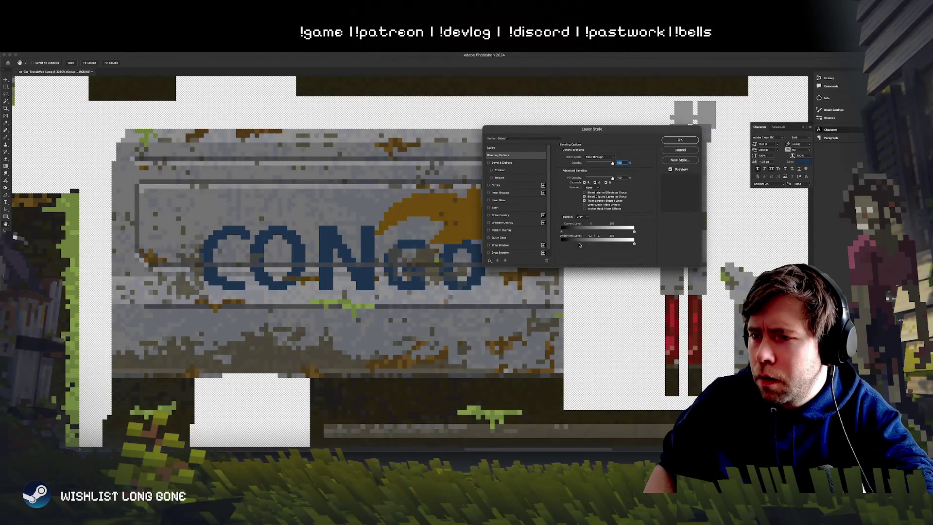
click(680, 140)
mouse_move(301, 289)
mouse_down()
mouse_move(362, 284)
mouse_move(301, 286)
mouse_up()
key(ctrl+minus)
key(ctrl+minus)
key(ctrl+minus)
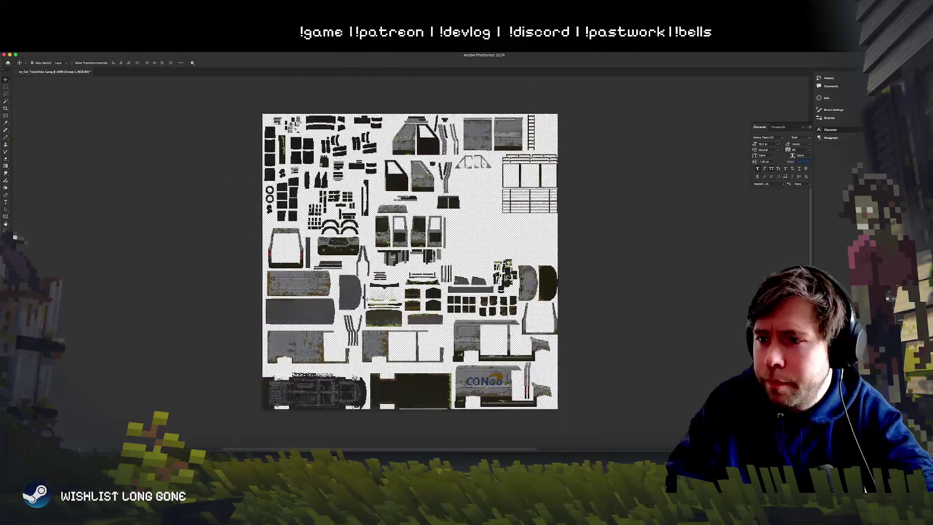
Step: Review the van texture atlas, then bring the Chrome 'amazon van' image search on top
scroll(365, 298, down, 8)
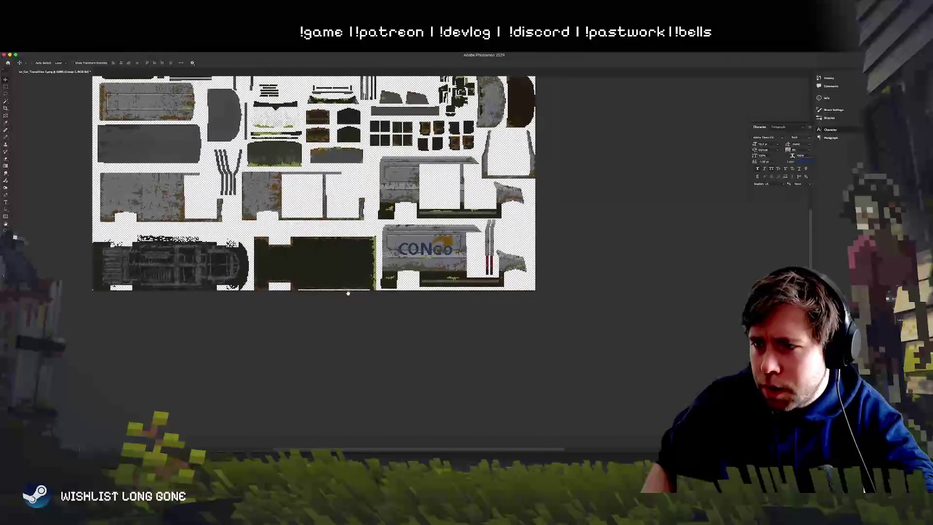
scroll(417, 282, up, 2)
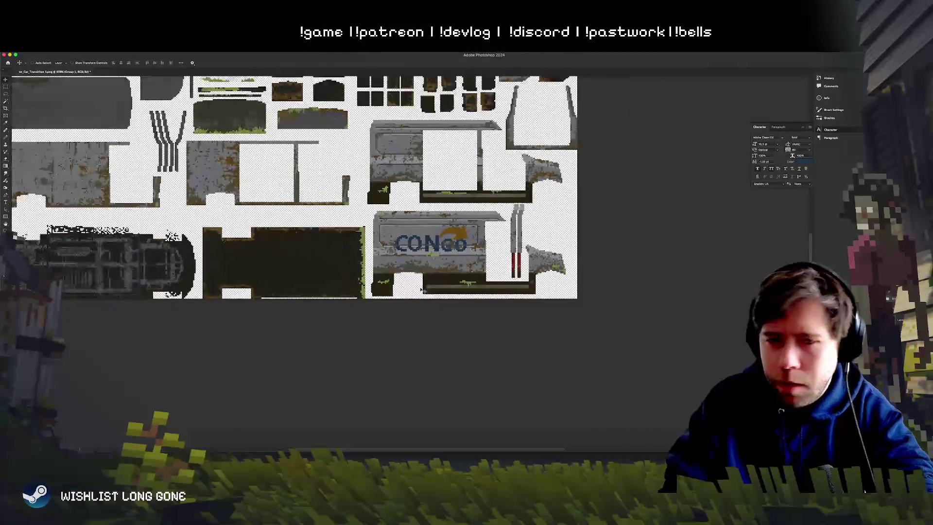
key(super+Tab)
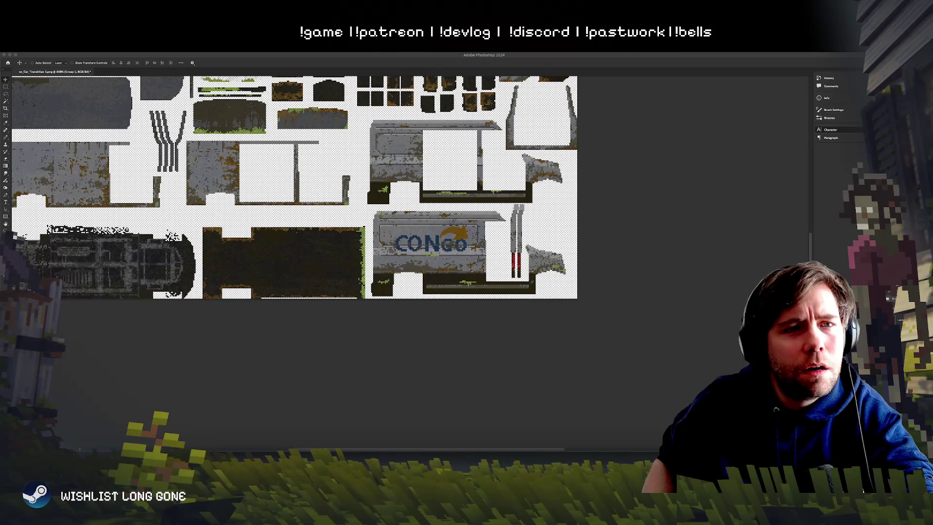
key(super+Tab)
drag(331, 57, 389, 56)
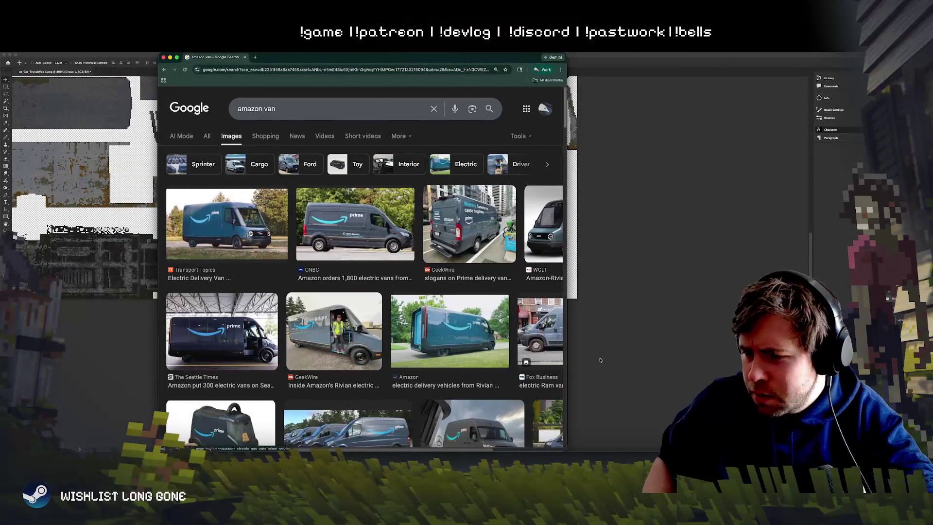
Step: Scroll through the Google Images results for 'amazon van'
scroll(416, 346, down, 5)
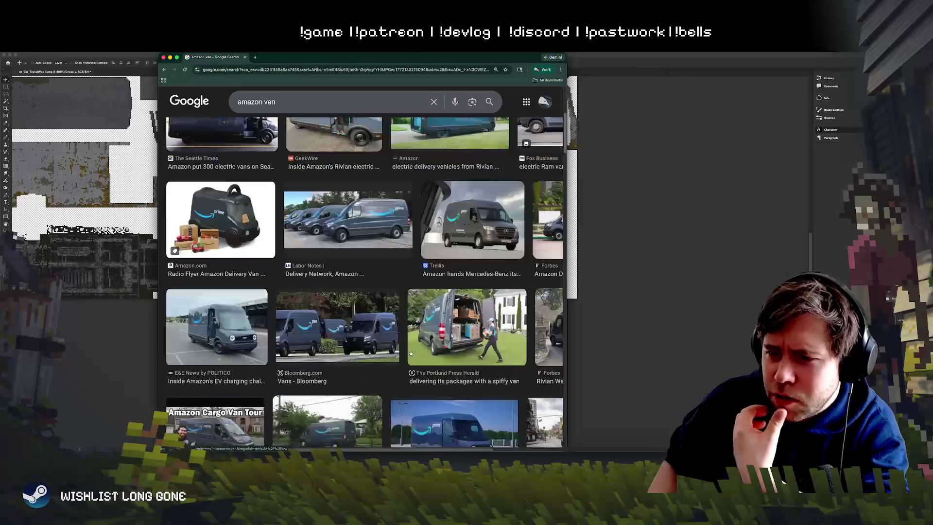
scroll(409, 345, down, 5)
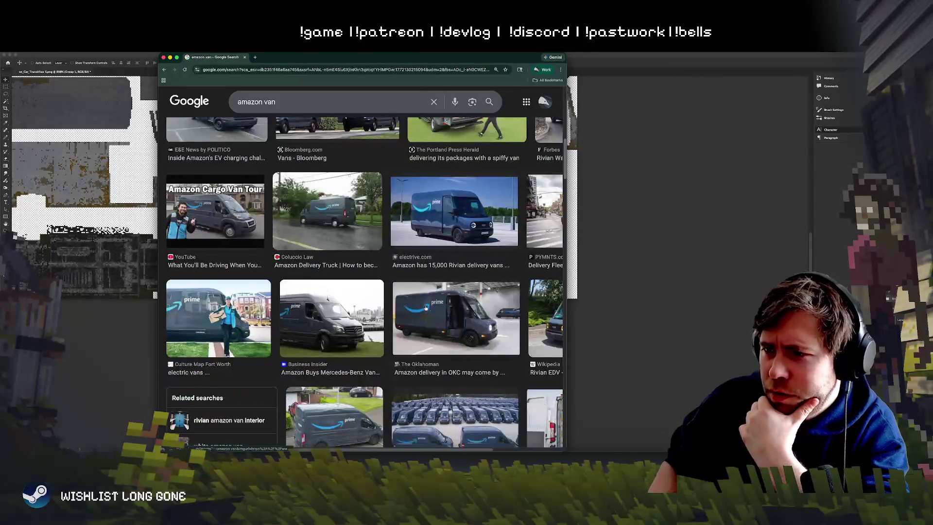
scroll(434, 318, down, 4)
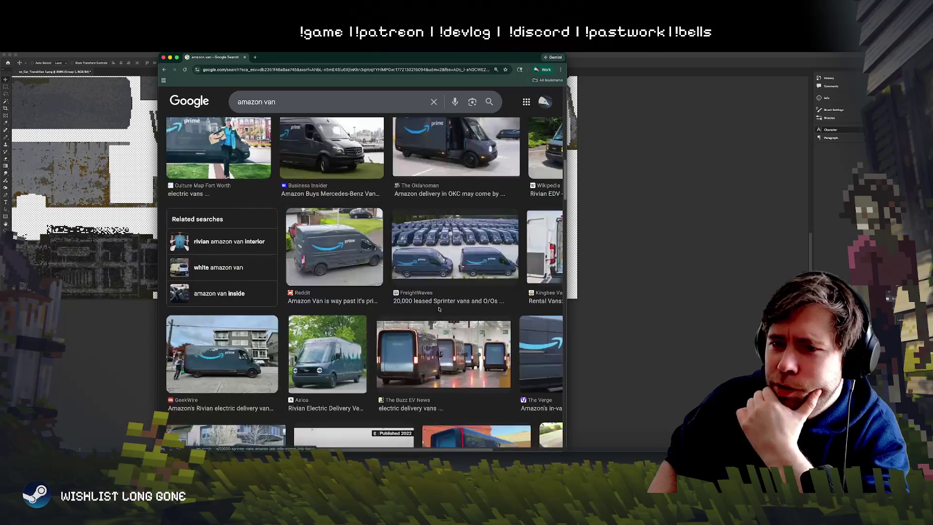
scroll(433, 312, down, 5)
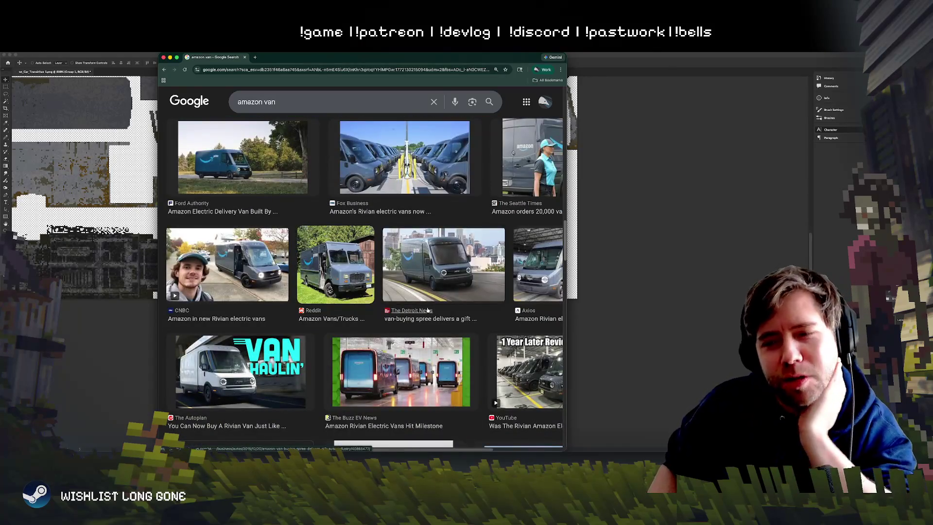
scroll(433, 312, down, 5)
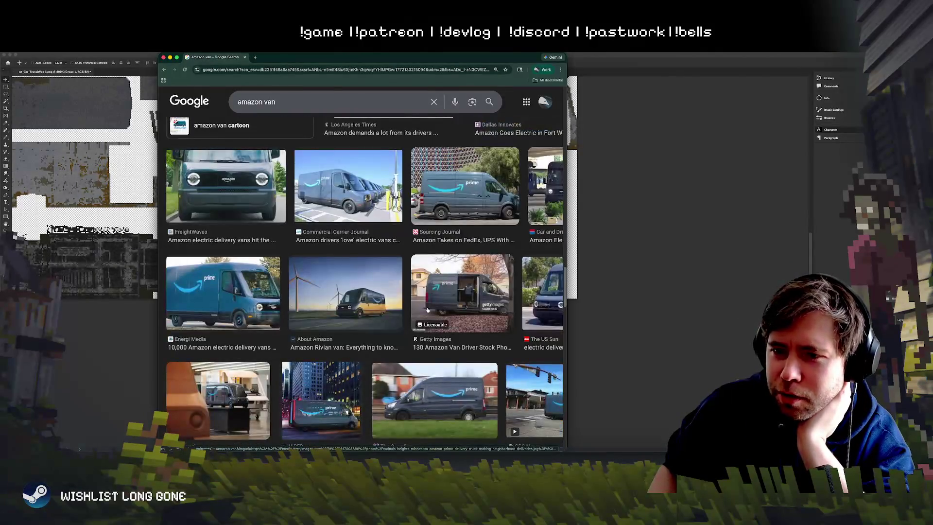
scroll(428, 309, down, 8)
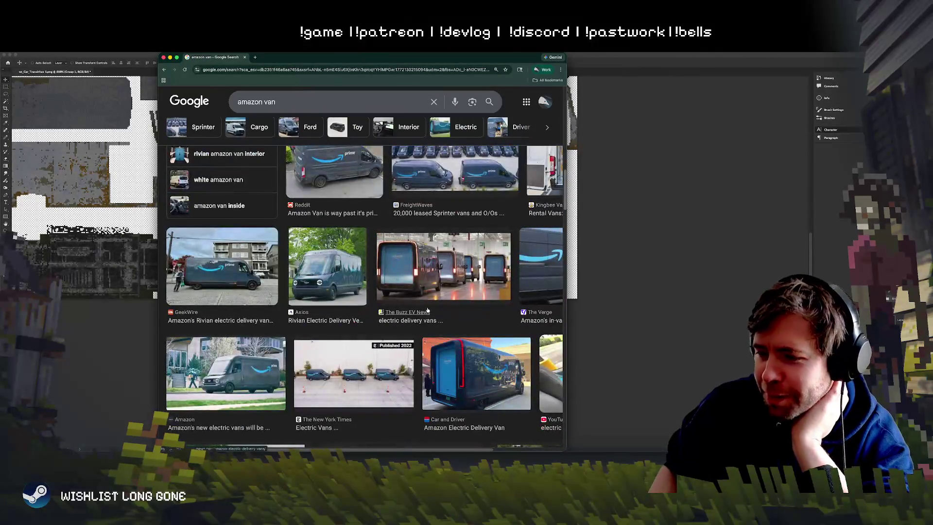
scroll(487, 252, up, 15)
scroll(487, 253, down, 10)
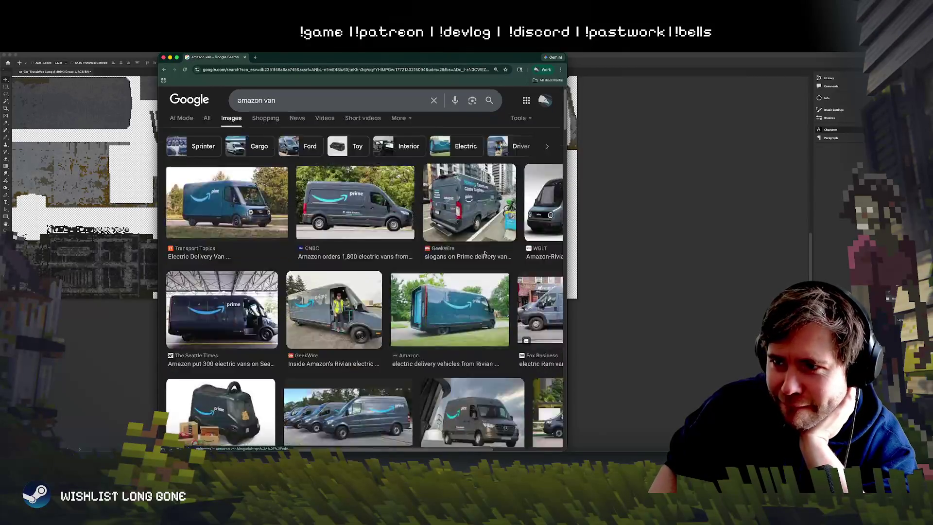
scroll(482, 254, down, 5)
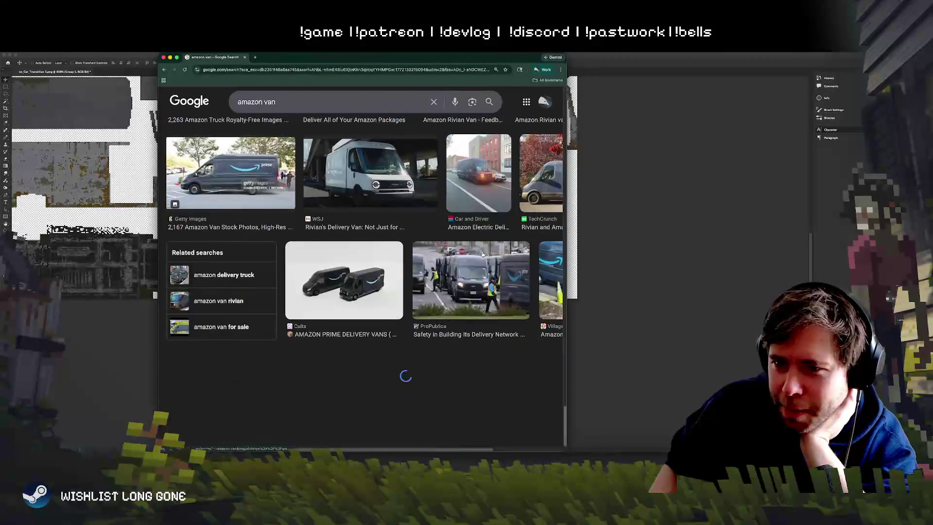
scroll(482, 253, down, 15)
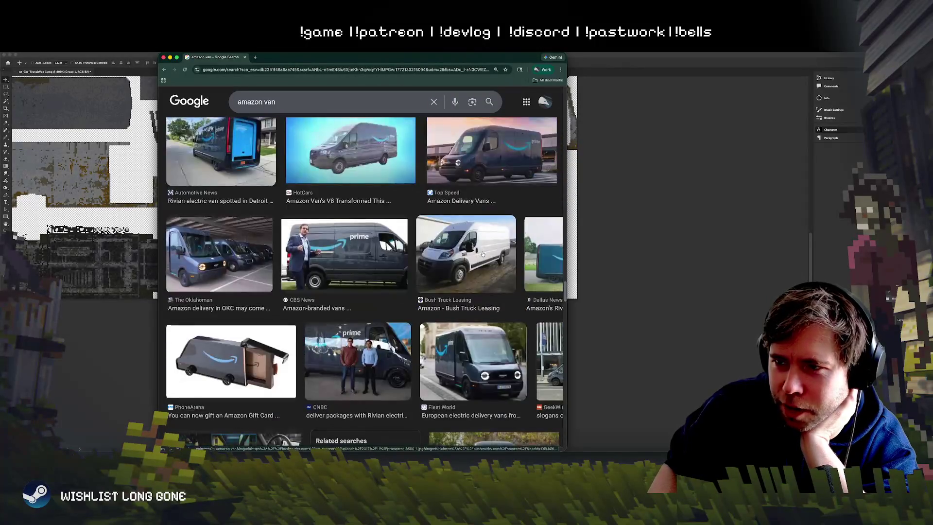
scroll(483, 254, down, 3)
scroll(482, 254, up, 5)
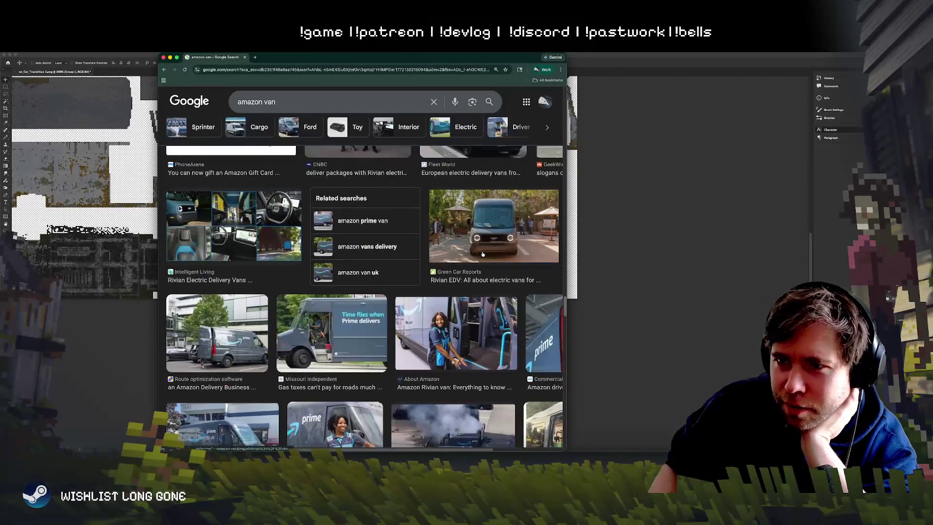
scroll(483, 254, down, 10)
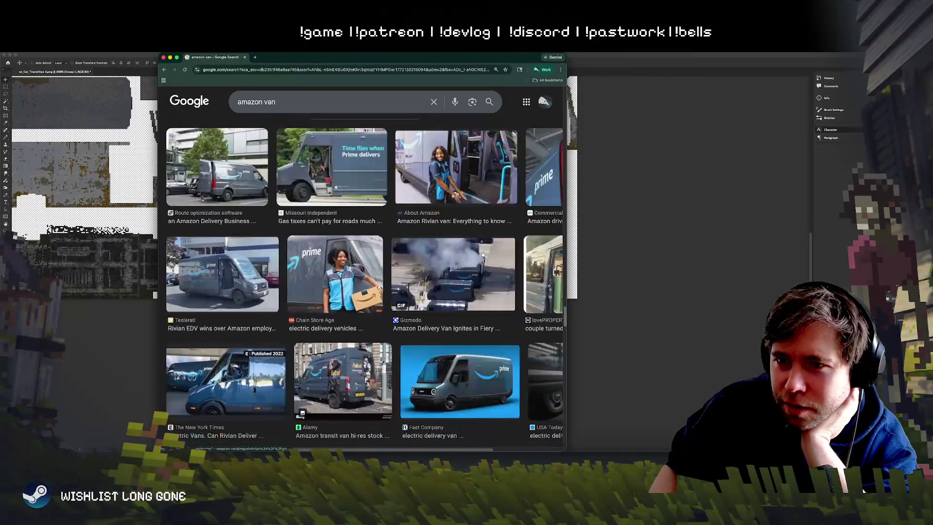
scroll(482, 254, down, 10)
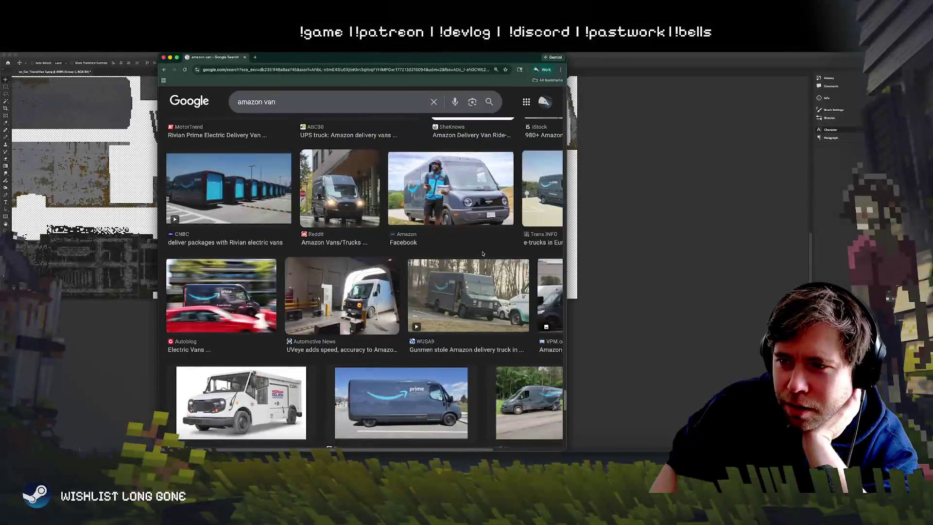
scroll(482, 254, down, 10)
scroll(482, 254, down, 10)
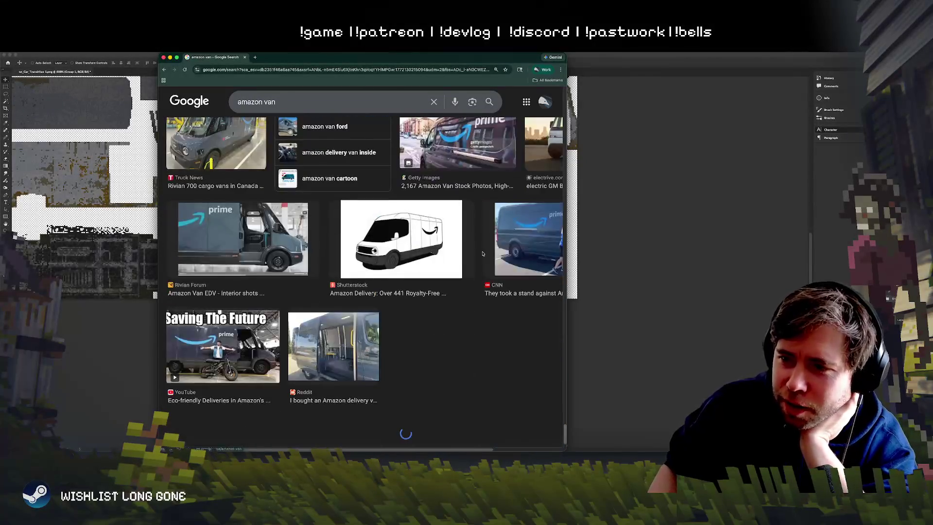
scroll(433, 253, down, 10)
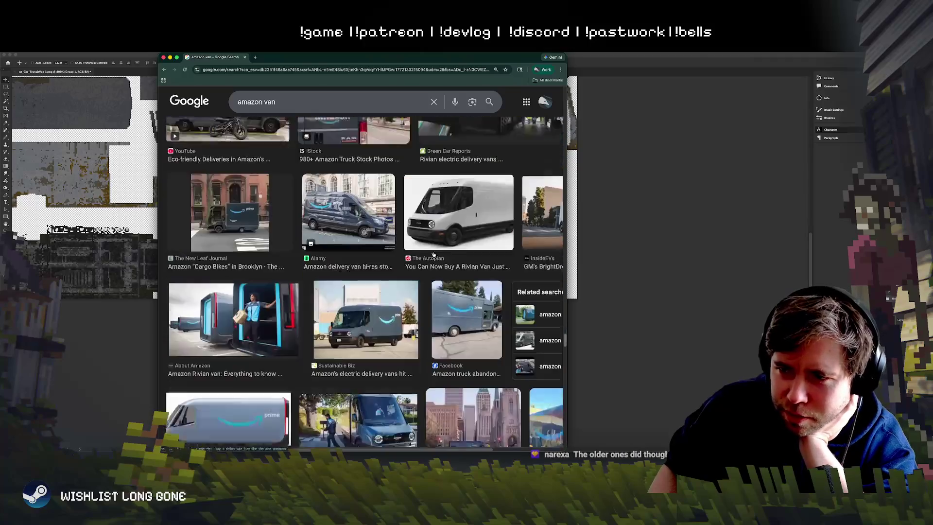
scroll(434, 254, down, 10)
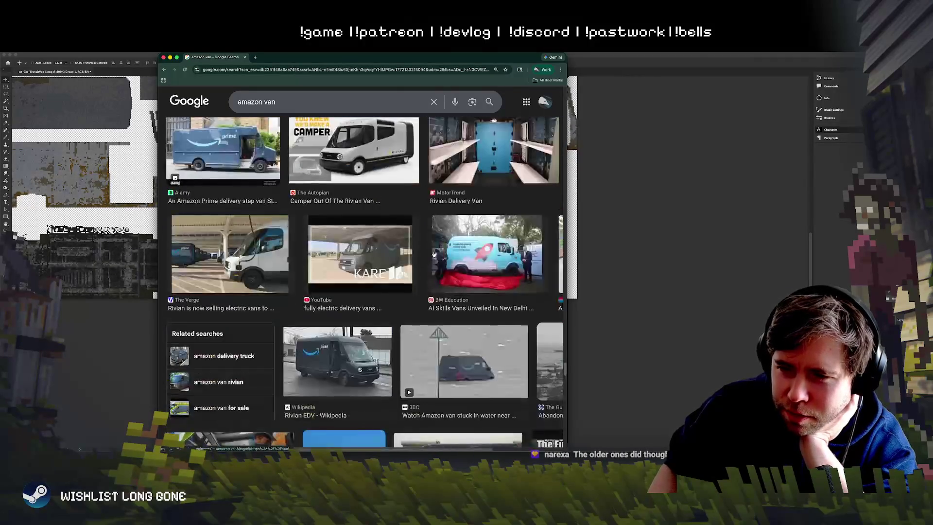
scroll(434, 253, up, 15)
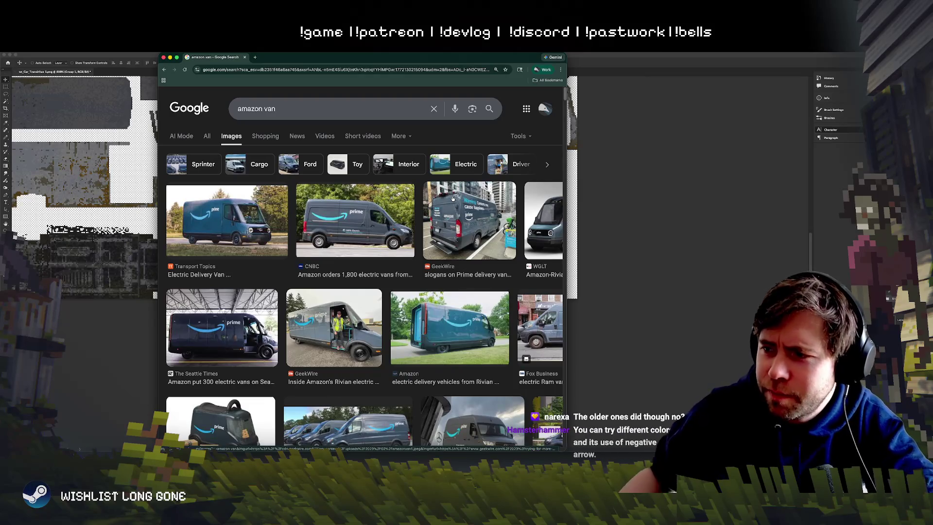
scroll(328, 240, down, 10)
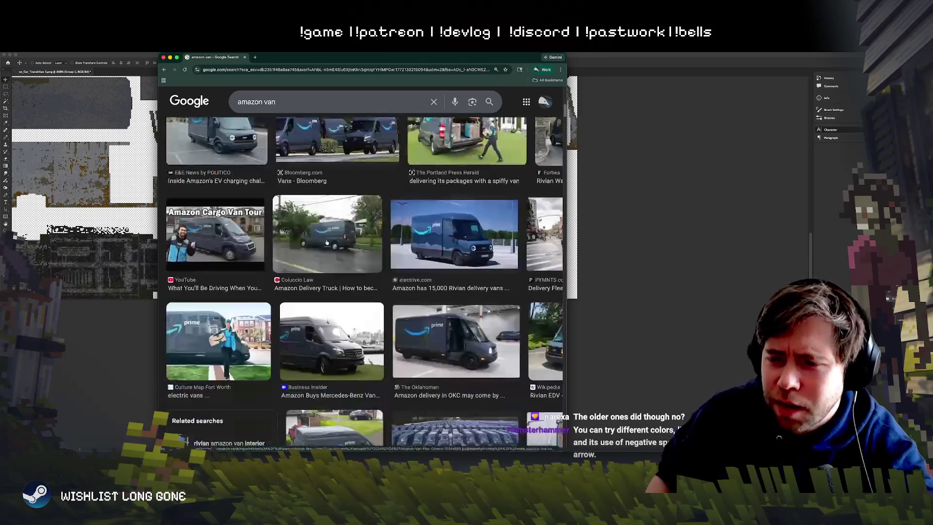
scroll(280, 251, down, 15)
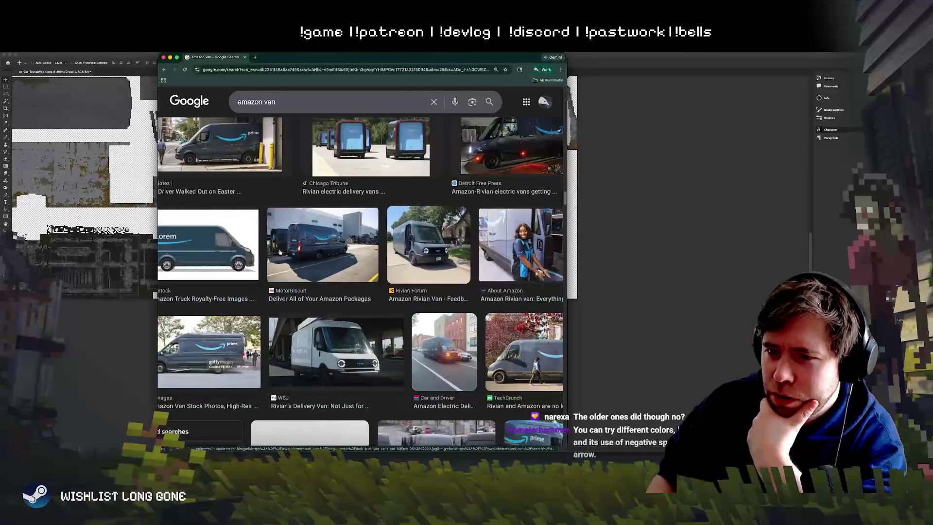
scroll(292, 265, up, 5)
scroll(297, 275, up, 1)
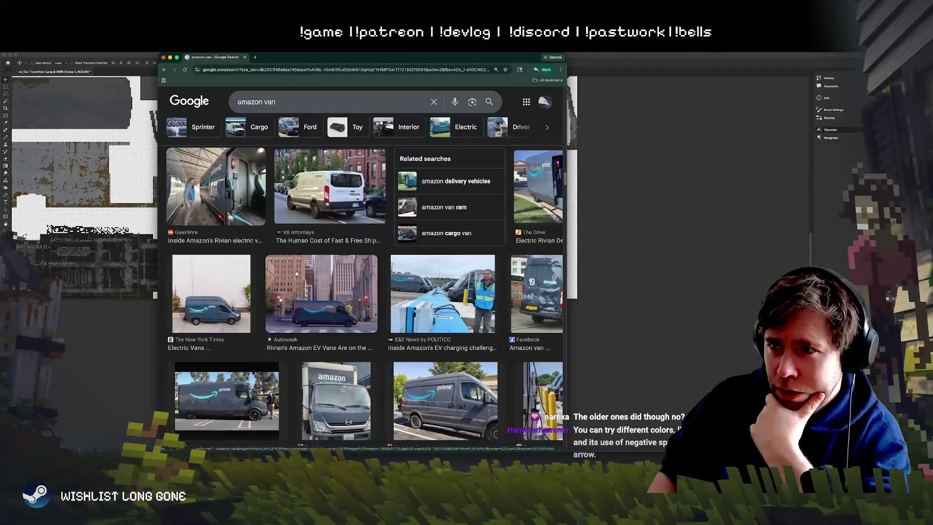
Step: Preview a white van, the white Amazon Prime Sprinter and a dark Amazon delivery van photo
click(349, 208)
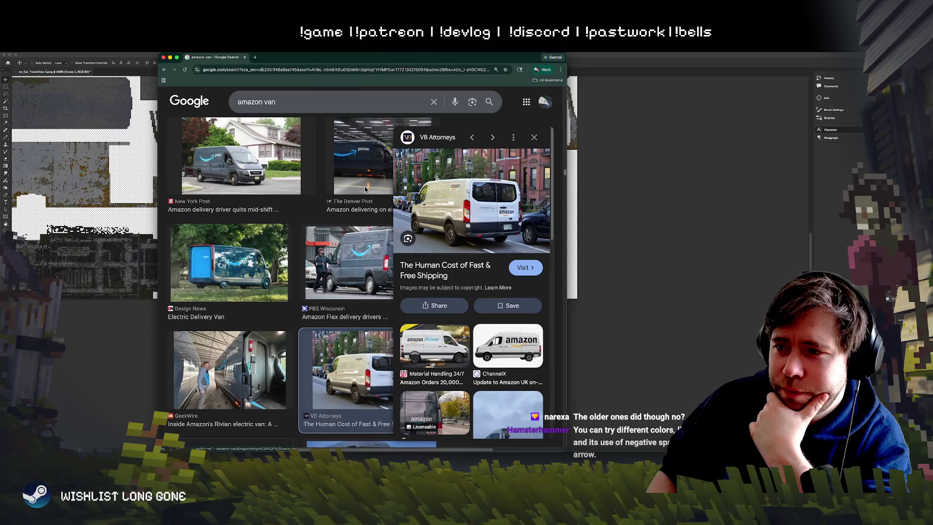
scroll(338, 342, down, 1)
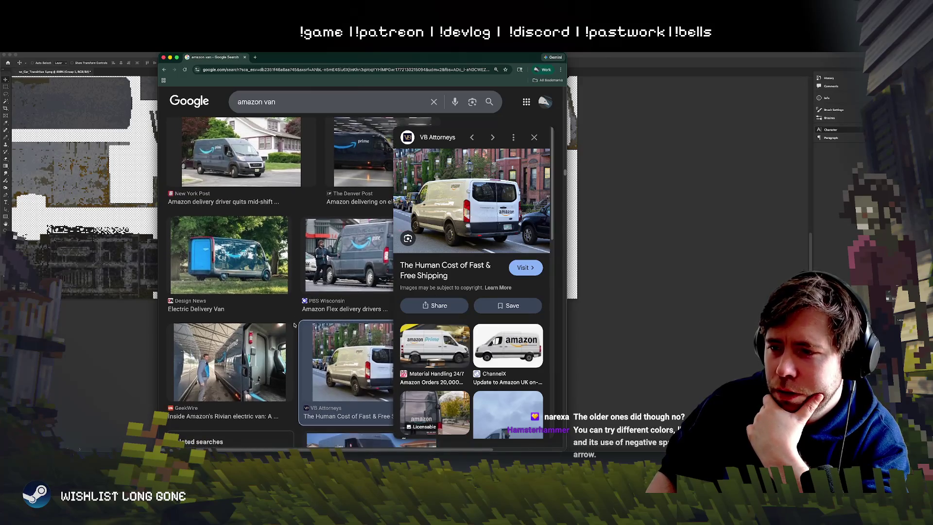
click(422, 350)
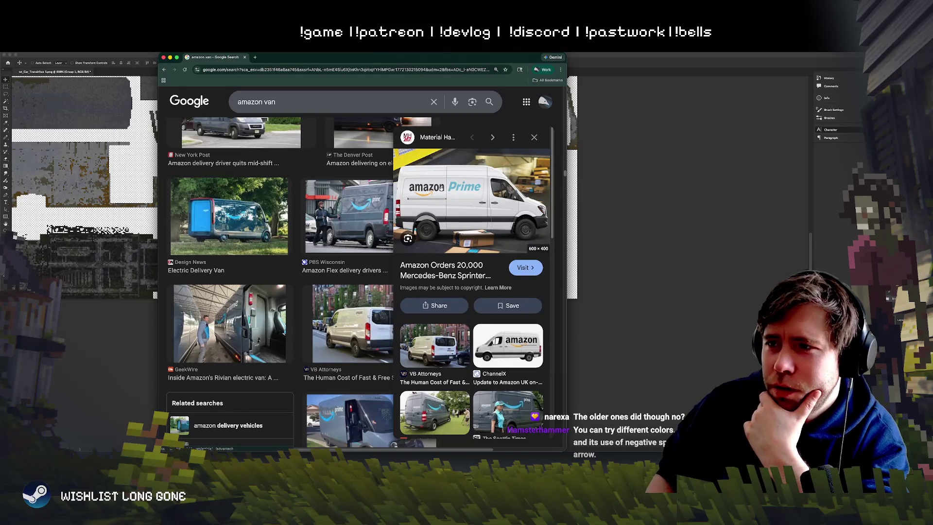
scroll(495, 209, down, 1)
scroll(497, 206, up, 1)
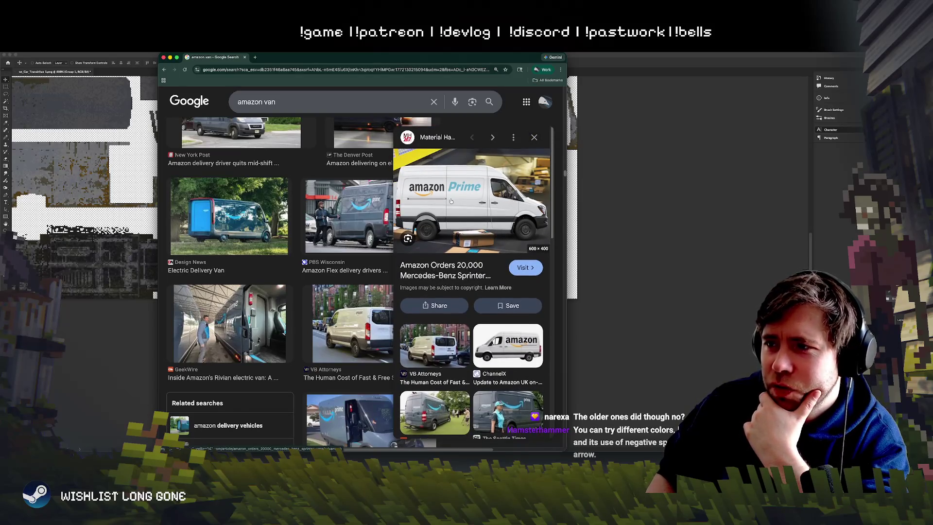
scroll(470, 275, down, 5)
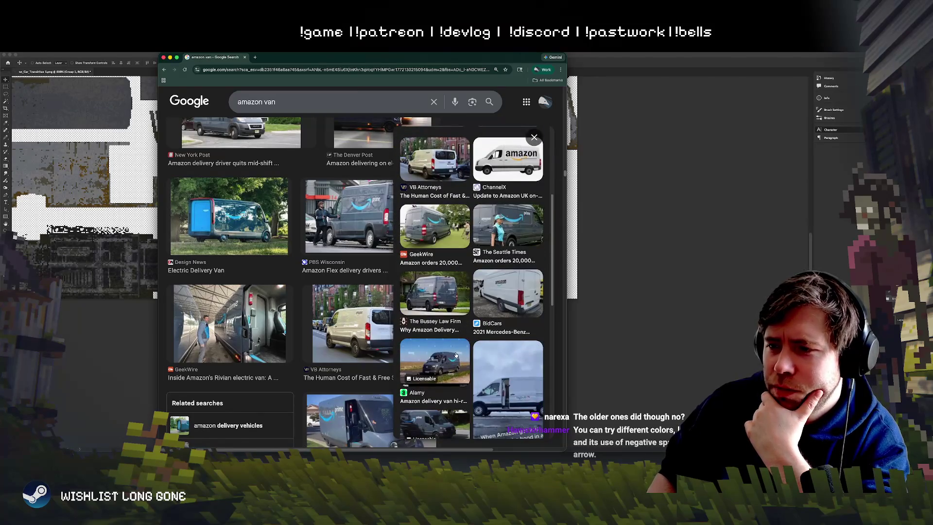
click(434, 293)
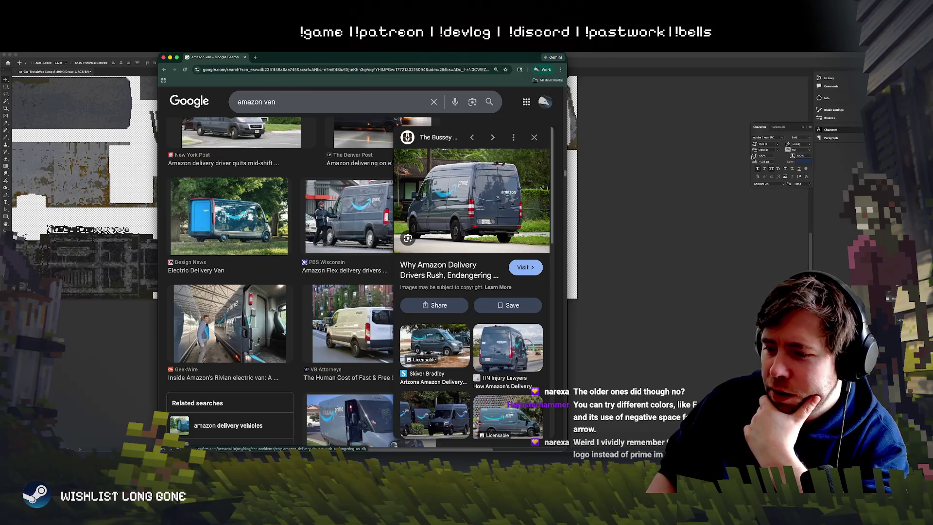
Step: Back in Photoshop, Alt-drag a duplicate of the CONGO logo toward the door panels
key(super+Tab)
mouse_move(469, 255)
mouse_down()
mouse_move(373, 193)
mouse_move(361, 168)
mouse_move(333, 193)
mouse_move(371, 223)
mouse_move(323, 208)
mouse_up()
scroll(361, 168, up, 5)
scroll(336, 195, down, 5)
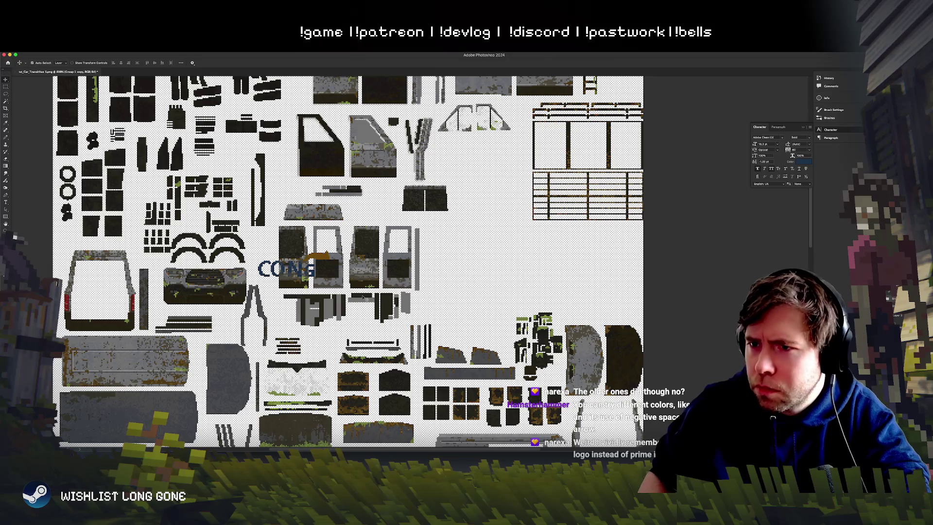
Step: Free-transform the copied CONGO logo into position on the door panel
key(super+t)
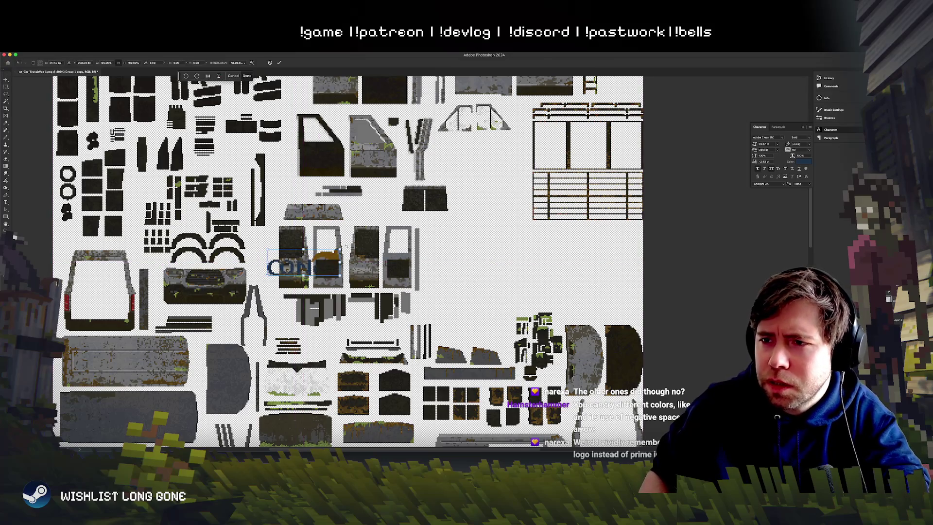
mouse_move(340, 252)
mouse_down()
mouse_move(323, 254)
mouse_move(357, 253)
mouse_move(298, 274)
mouse_up()
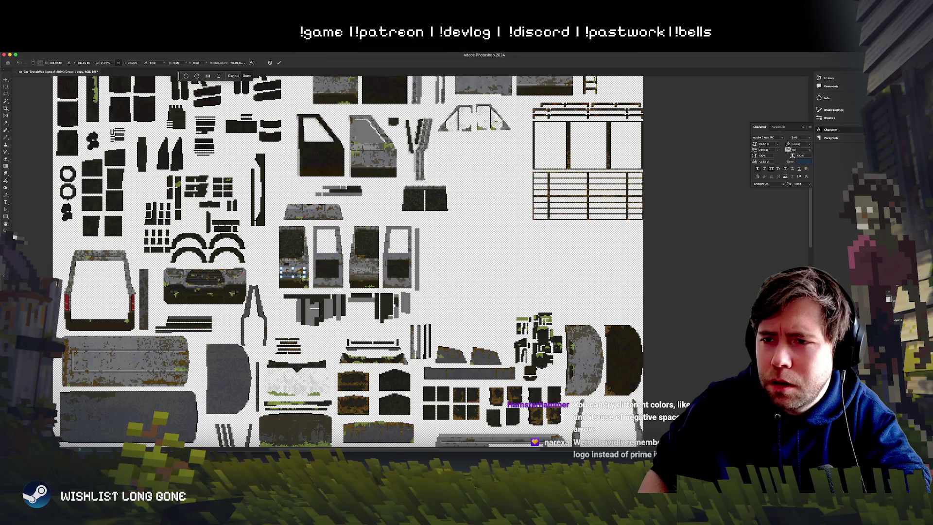
key(Return)
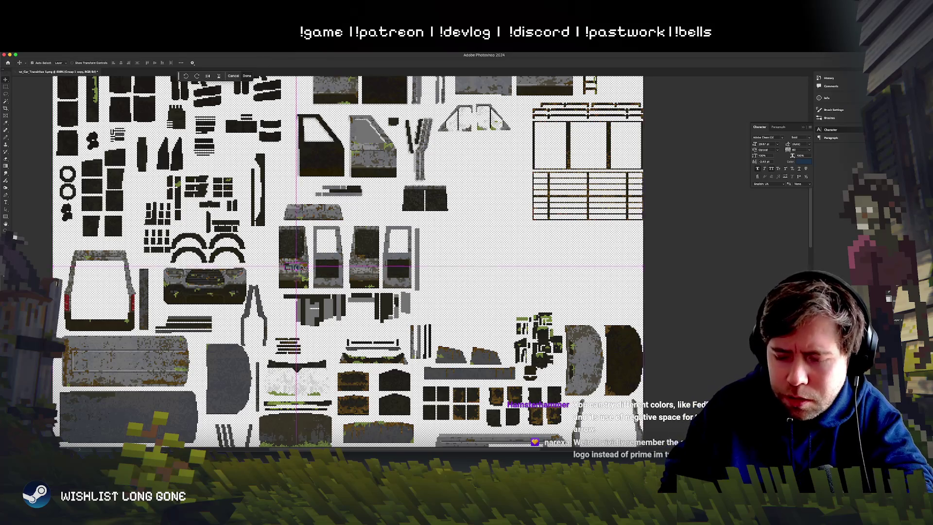
key(super+plus)
key(super+plus)
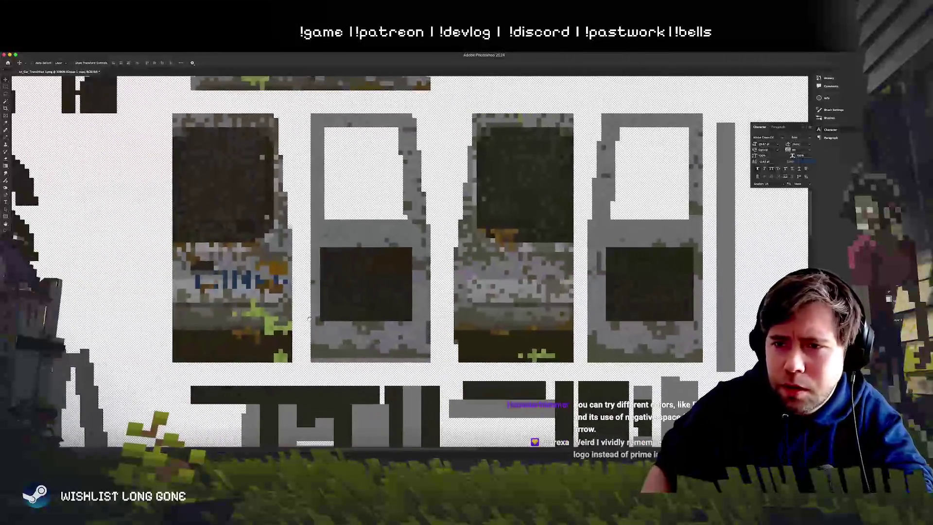
drag(282, 323, 301, 323)
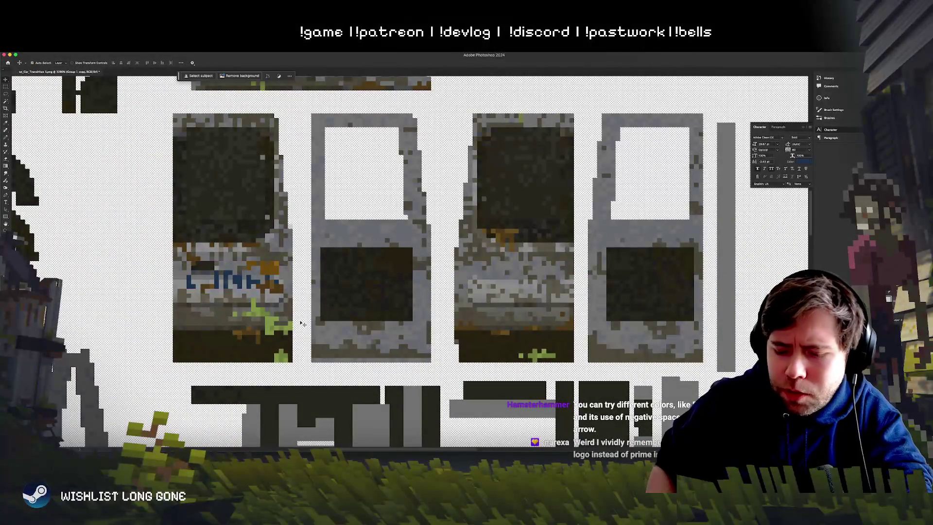
key(super+minus)
key(super+minus)
key(super+minus)
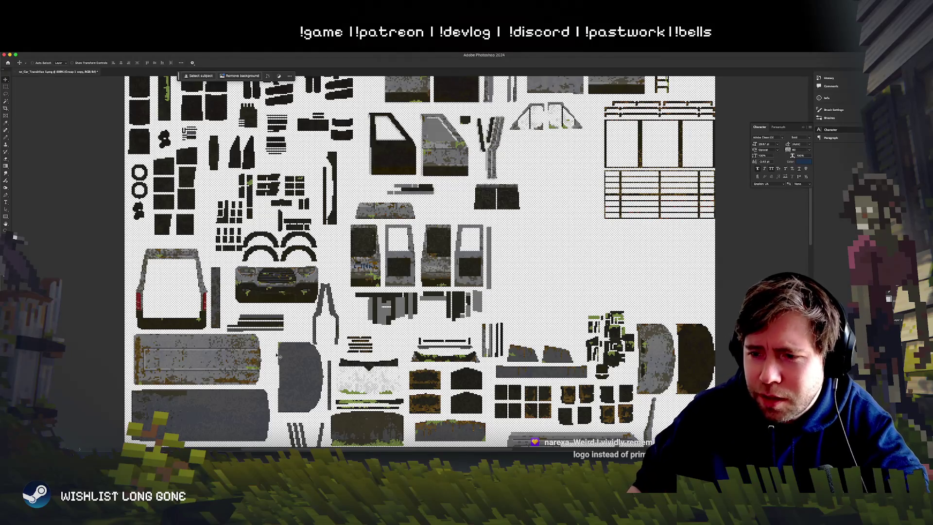
Step: Copy the logo onto the upper side panel, then delete the extra copy
scroll(324, 315, down, 10)
scroll(328, 296, right, 2)
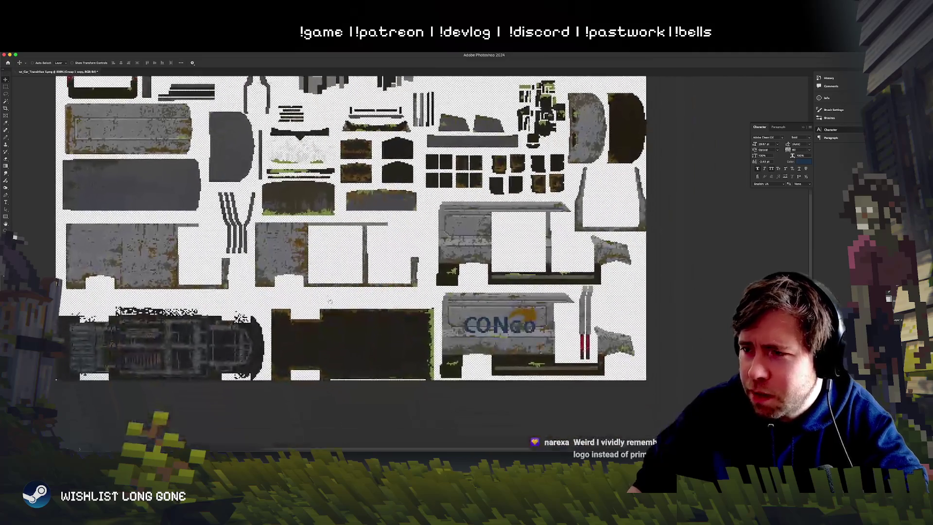
scroll(332, 276, right, 2)
scroll(332, 276, up, 1)
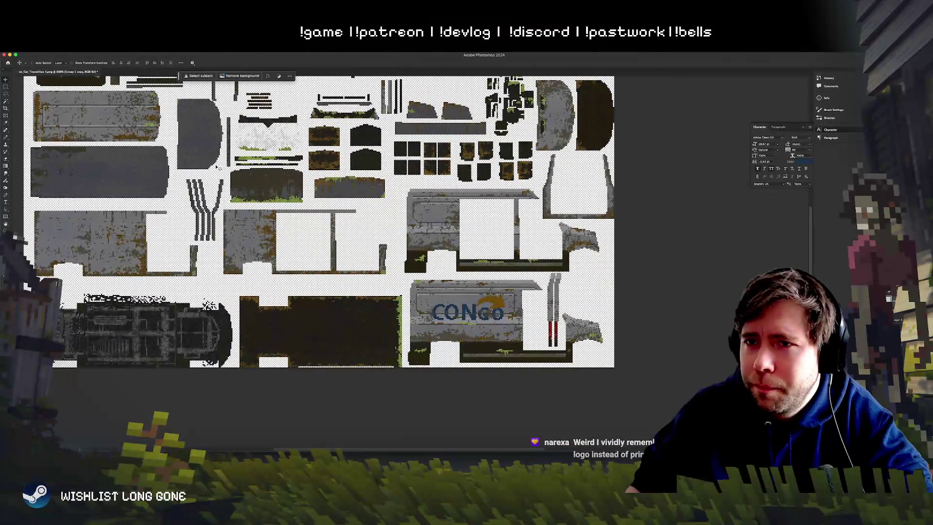
scroll(216, 166, up, 3)
drag(309, 242, 385, 336)
scroll(486, 369, down, 3)
scroll(486, 370, right, 3)
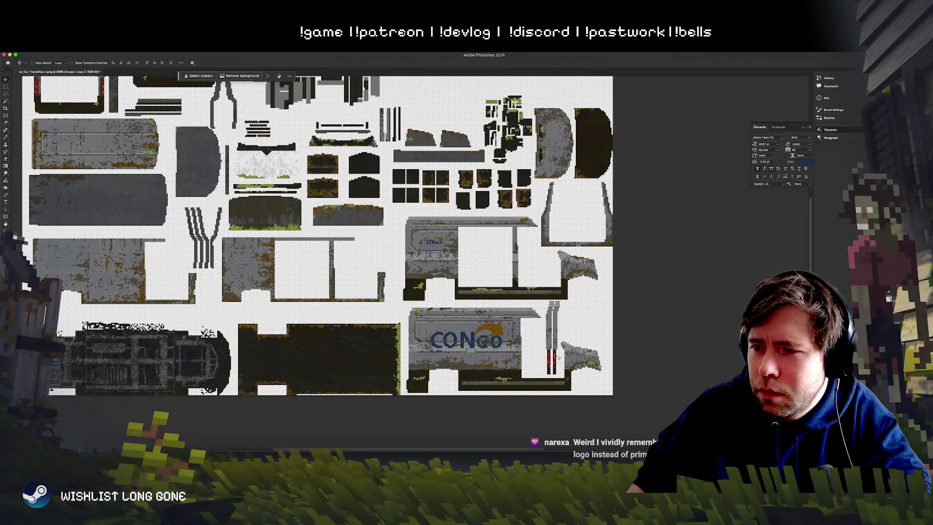
scroll(397, 343, up, 5)
scroll(397, 342, left, 3)
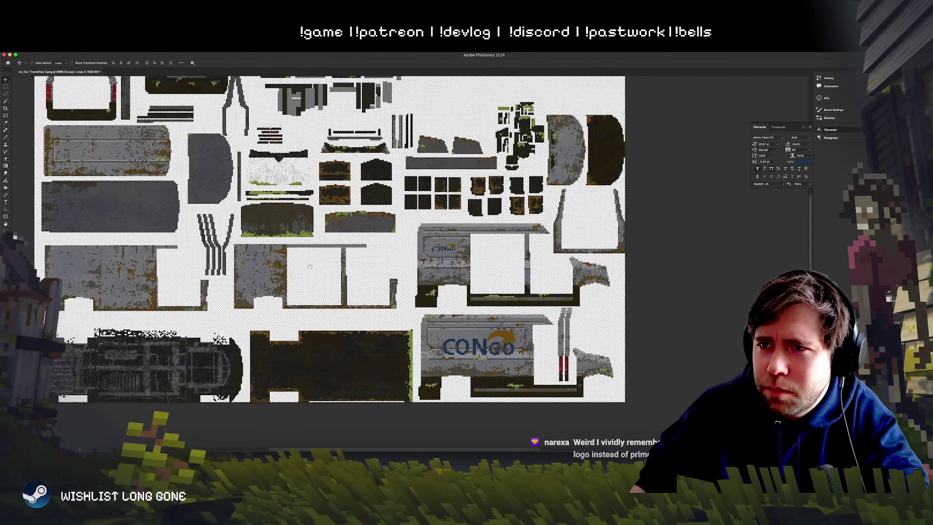
key(Delete)
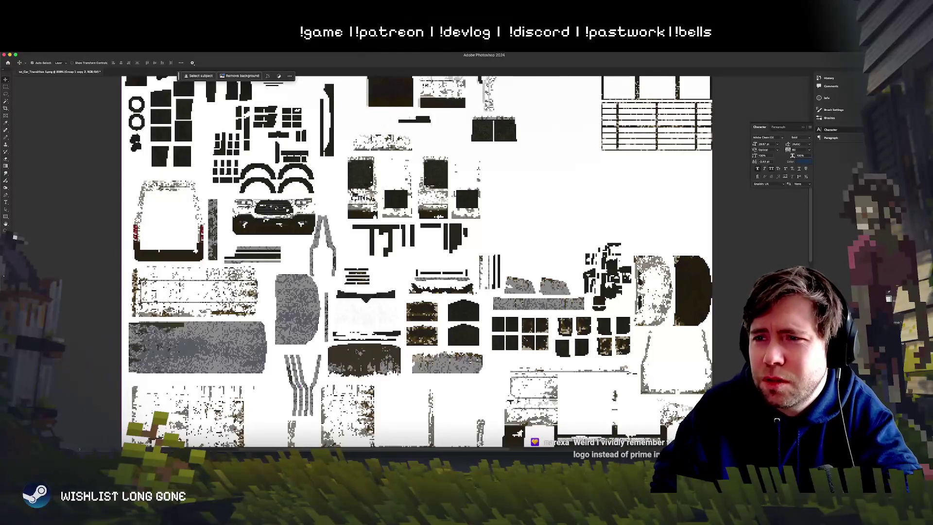
Step: Restore the deleted logo copy and reposition it on the door panels
key(ctrl+z)
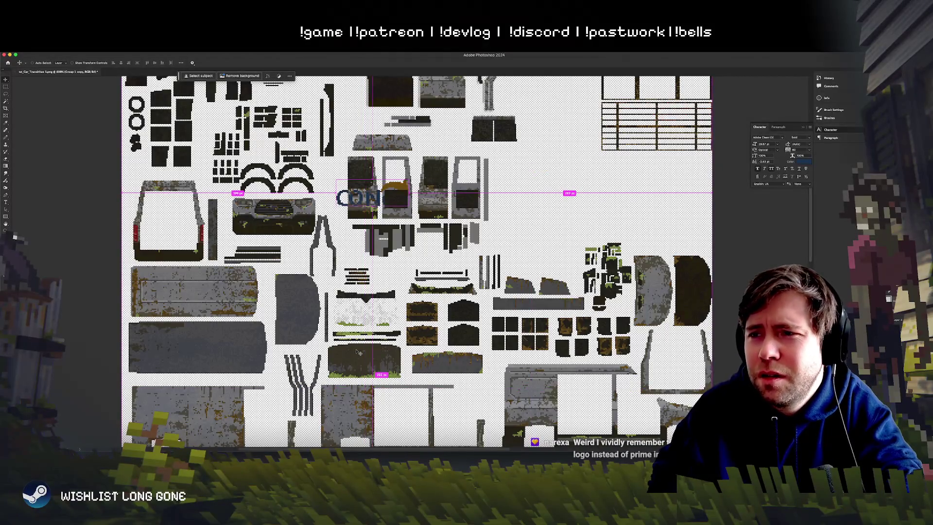
mouse_move(347, 267)
mouse_down()
mouse_move(374, 266)
mouse_move(439, 293)
mouse_move(281, 262)
mouse_move(298, 266)
mouse_up()
key(ctrl+t)
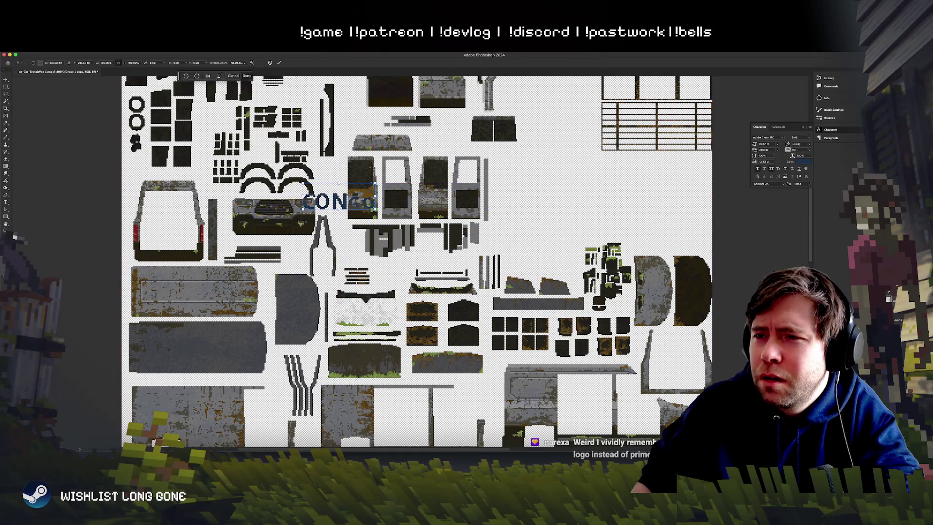
drag(304, 185, 345, 206)
key(Return)
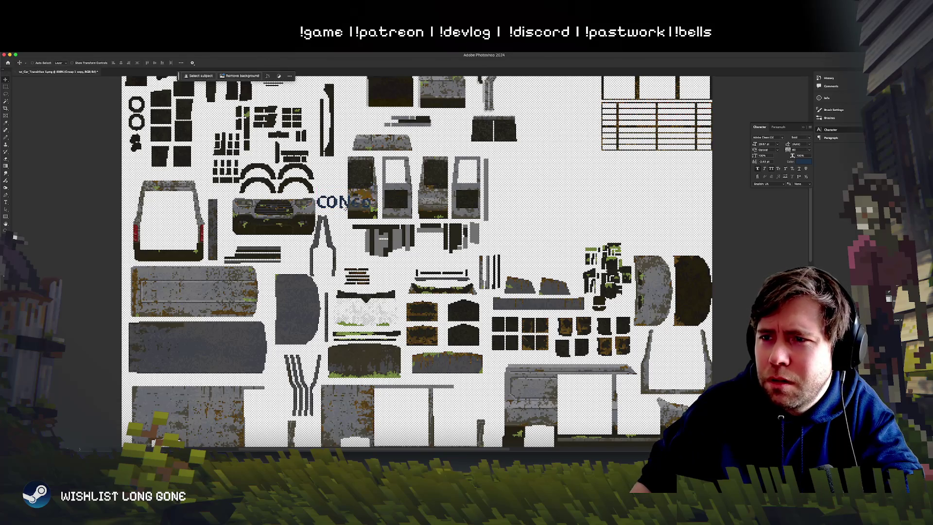
Step: Marquee-select the CONGO lettering near the grille, free-transform it onto the side panels, then go to Unity
key(m)
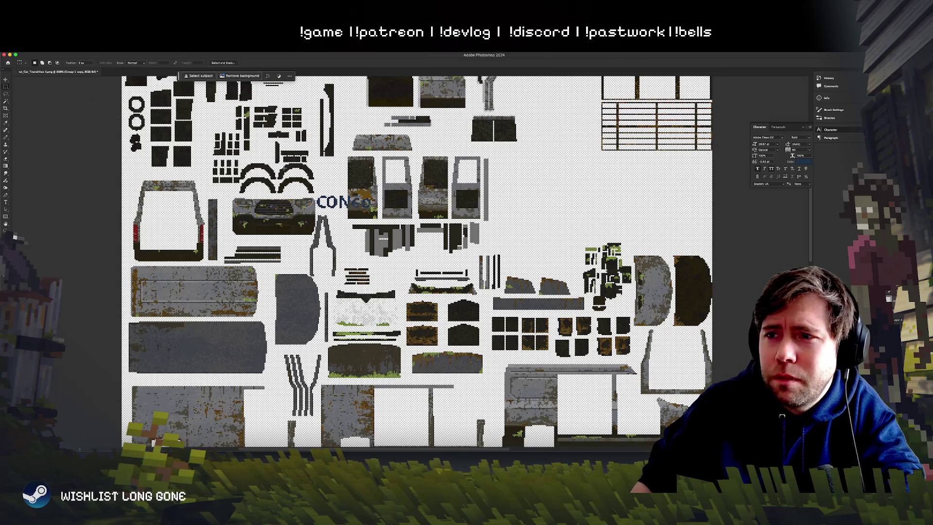
mouse_move(283, 198)
mouse_down()
mouse_move(376, 232)
mouse_move(348, 238)
mouse_move(323, 212)
mouse_move(421, 234)
mouse_up()
click(9, 79)
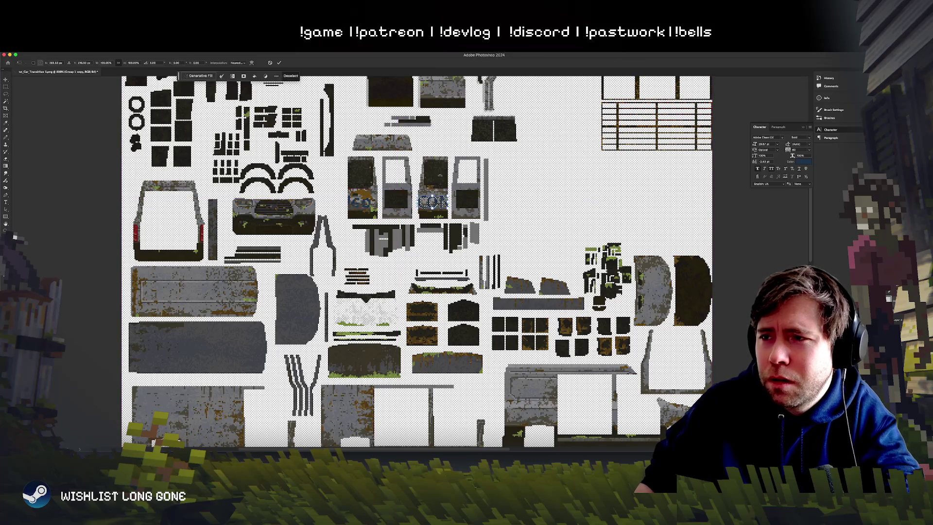
key(ctrl+t)
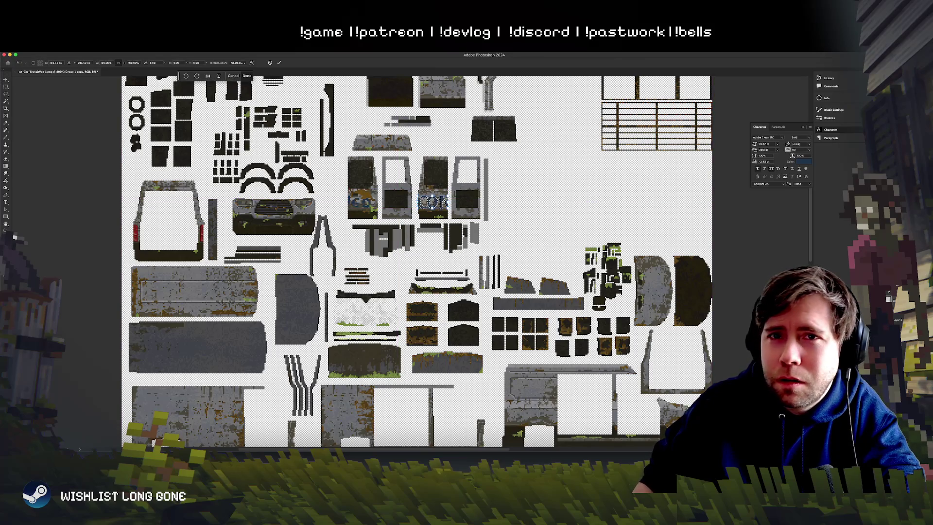
key(Return)
key(ctrl+d)
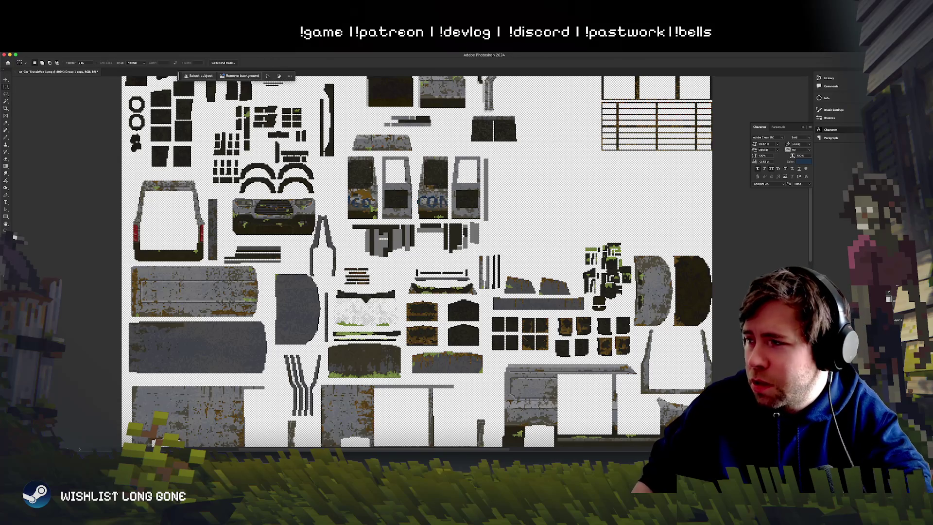
key(ctrl+e)
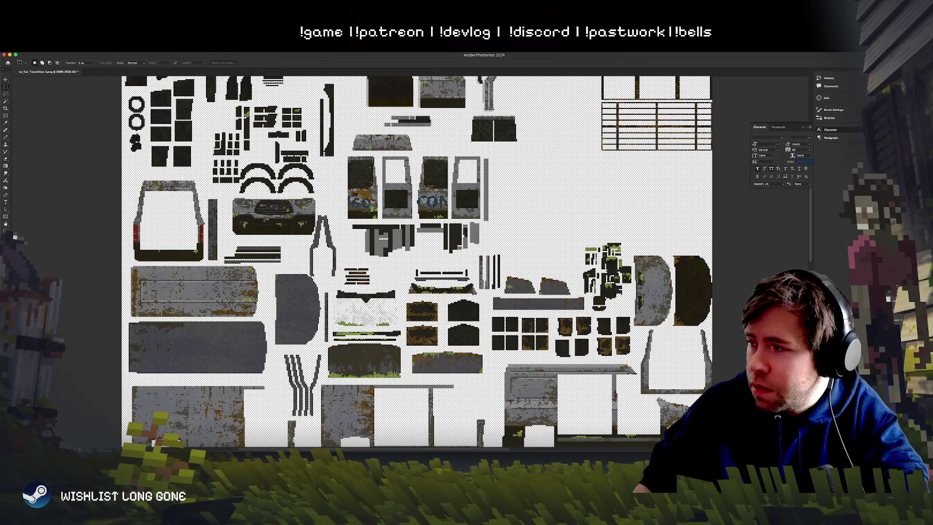
key(ctrl+z)
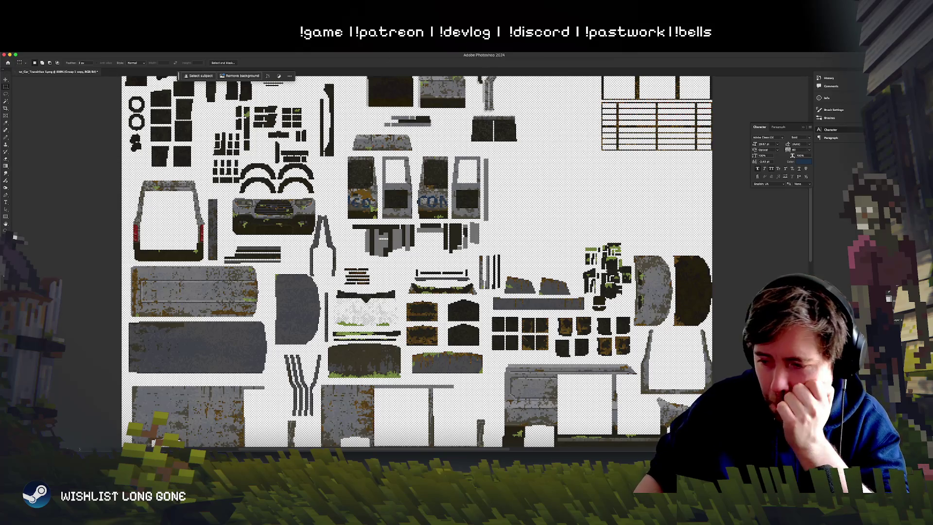
key(super+Tab)
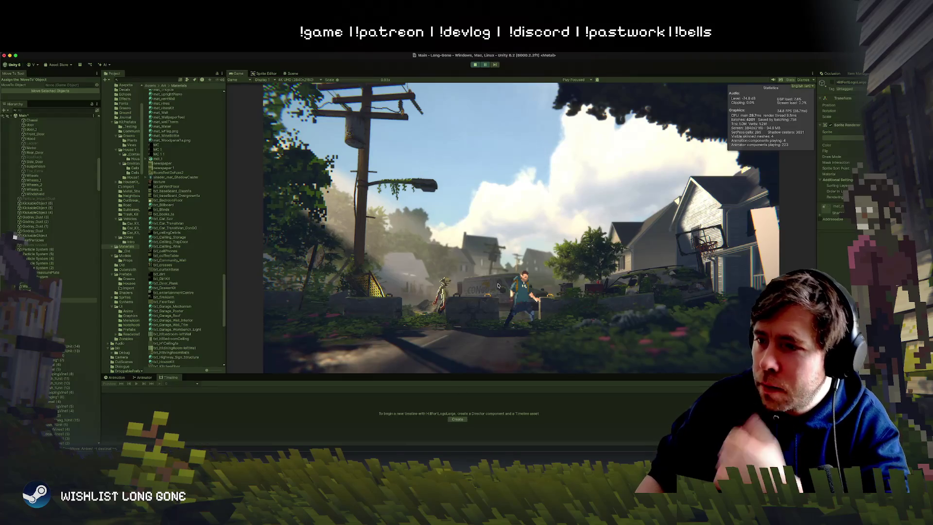
Step: In the Scene view, fly in close to the van, undoing an accidental move of it
click(292, 74)
mouse_move(372, 201)
mouse_down()
mouse_move(594, 196)
mouse_move(496, 195)
mouse_up()
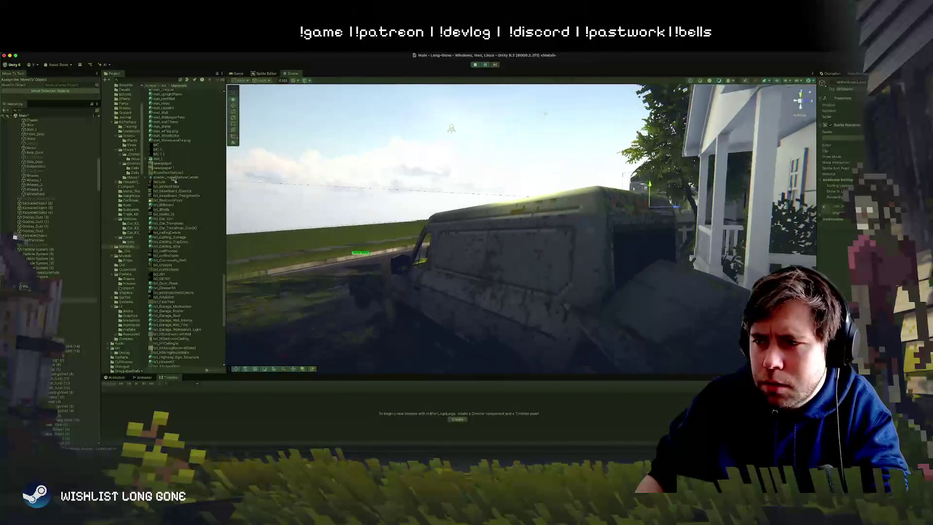
double_click(77, 209)
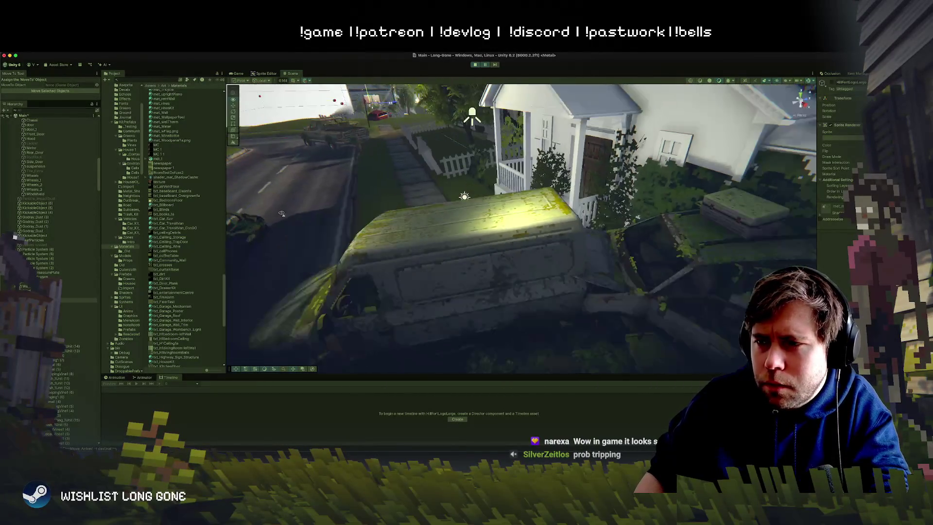
click(475, 252)
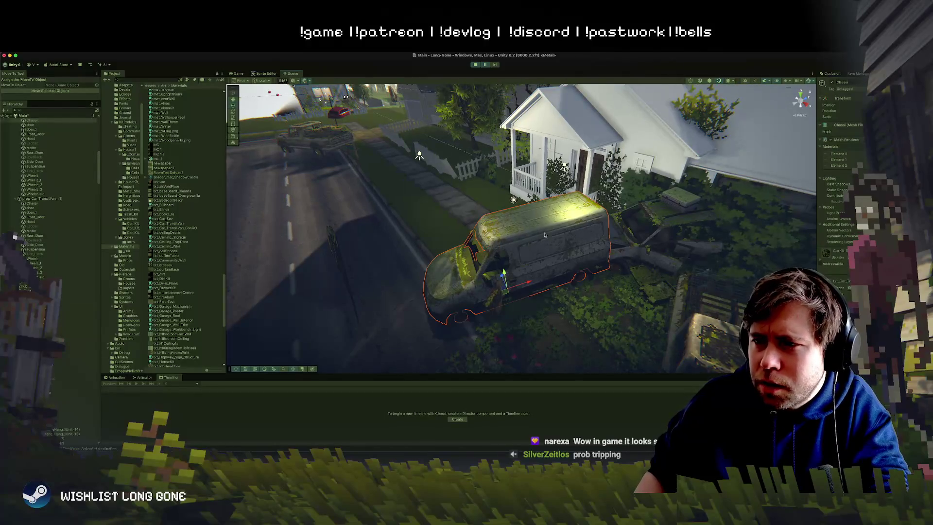
drag(527, 284, 319, 304)
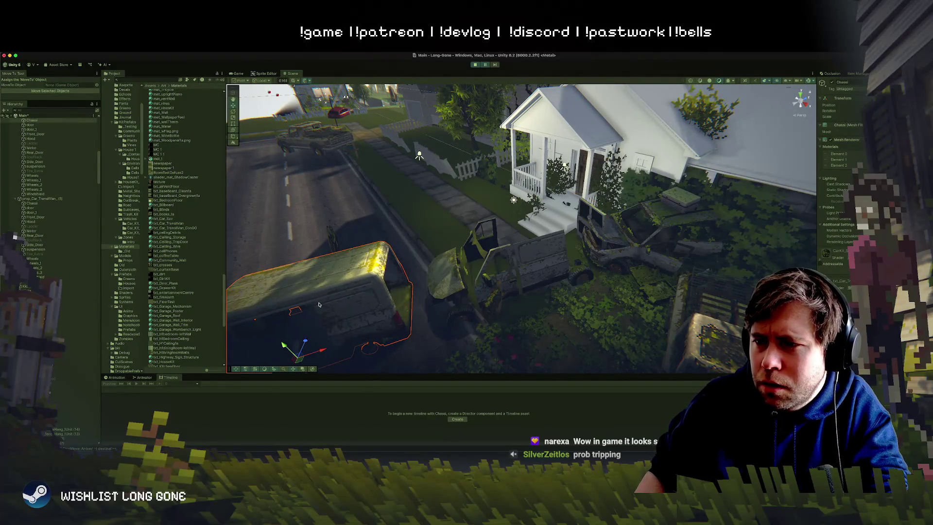
key(ctrl+z)
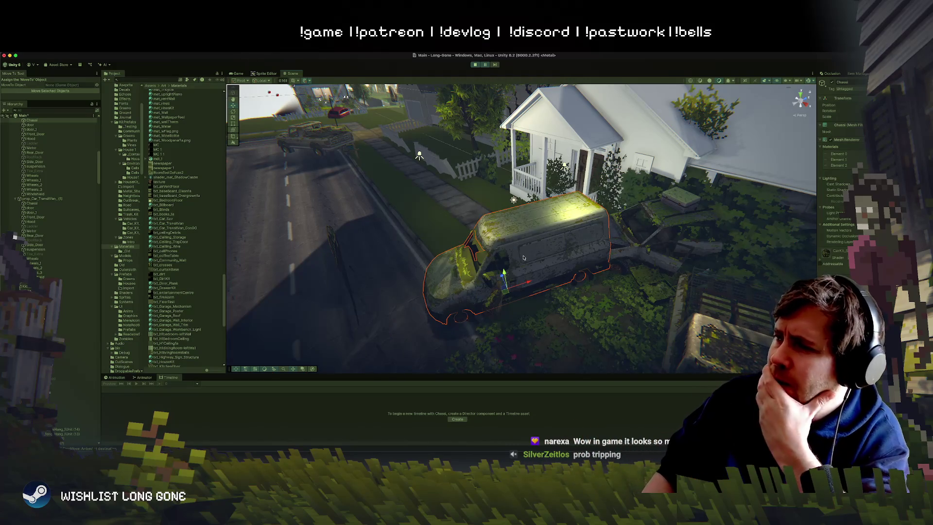
mouse_move(486, 238)
mouse_down()
mouse_move(581, 238)
mouse_move(639, 223)
mouse_up()
Step: Frame the van and check the texture used by its front and rear doors
key(f)
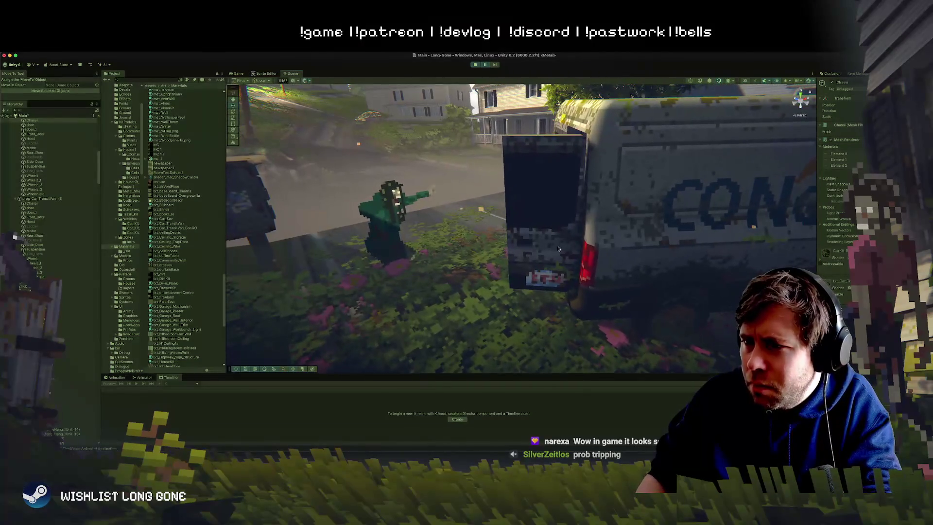
click(558, 249)
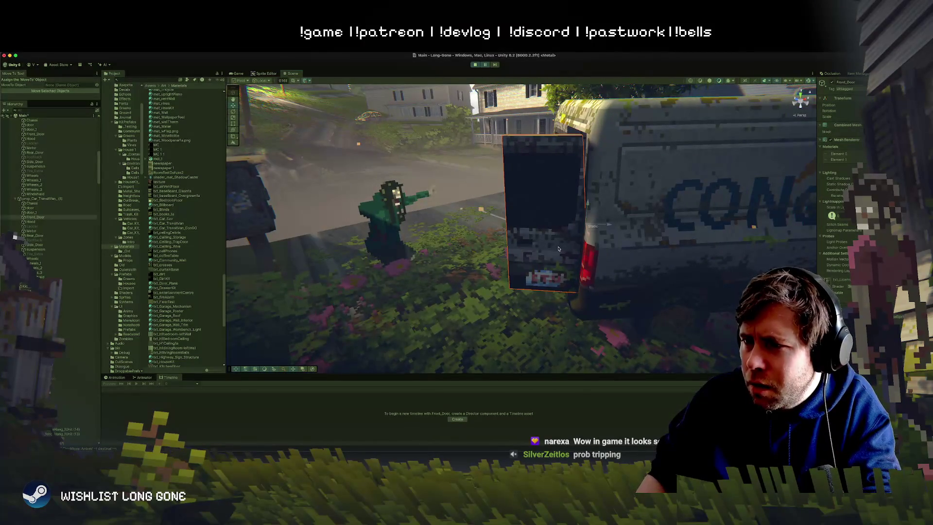
click(838, 154)
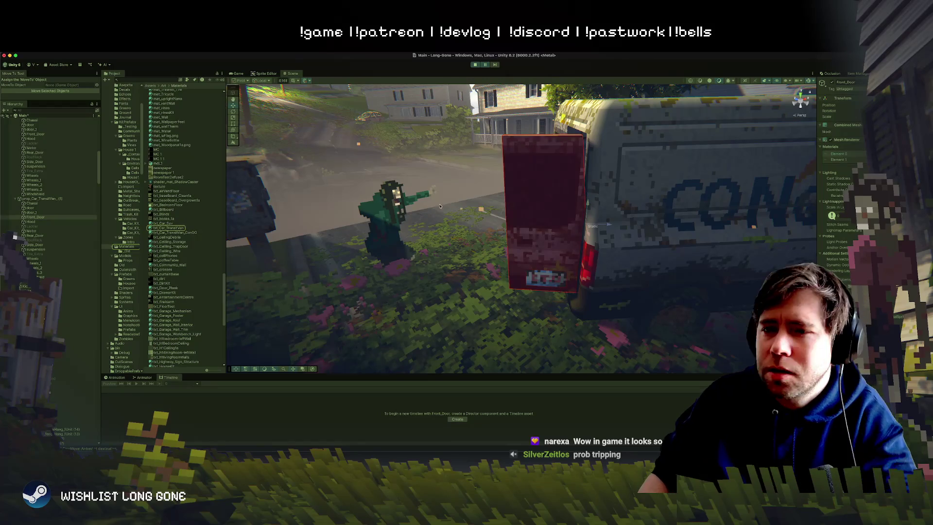
mouse_move(587, 171)
mouse_down()
mouse_move(587, 245)
mouse_move(549, 248)
mouse_up()
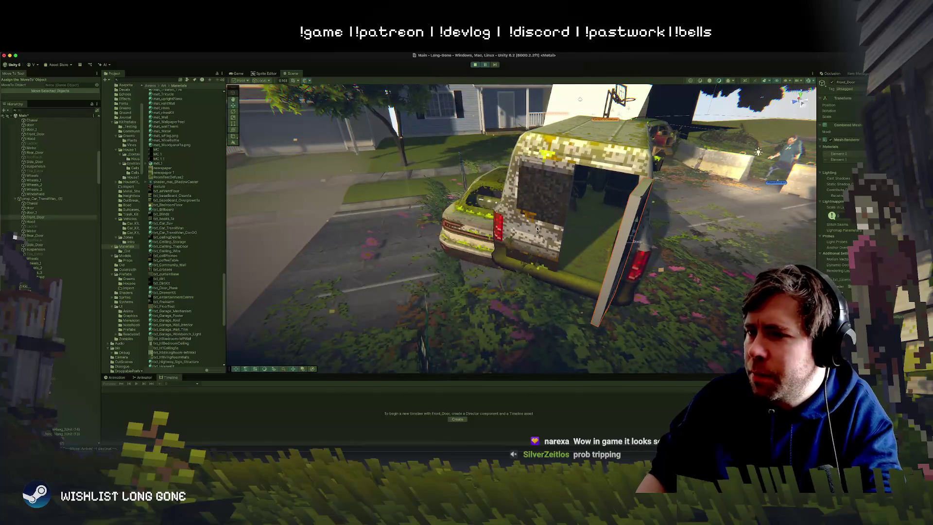
click(558, 226)
Step: Select door, Ladder, Rear_Door, Side_Door and Windshield in the Hierarchy
click(44, 203)
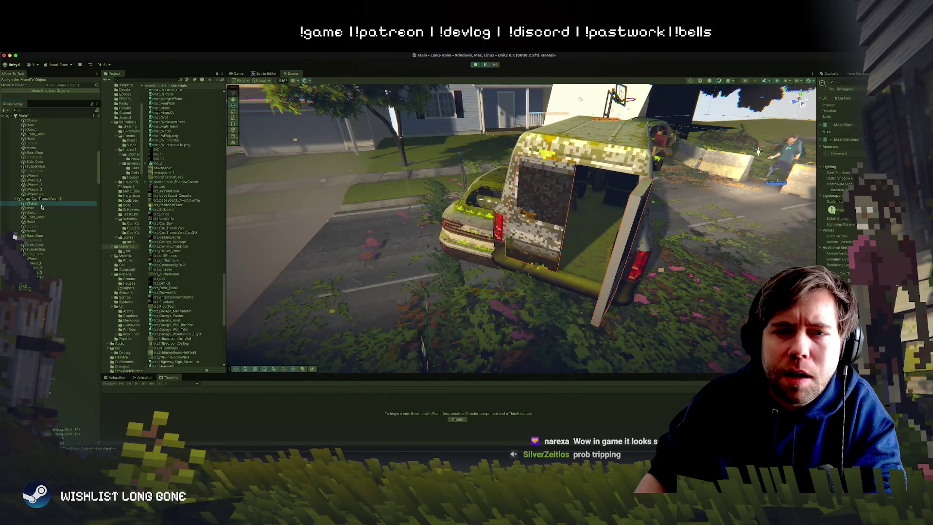
shift+click(41, 276)
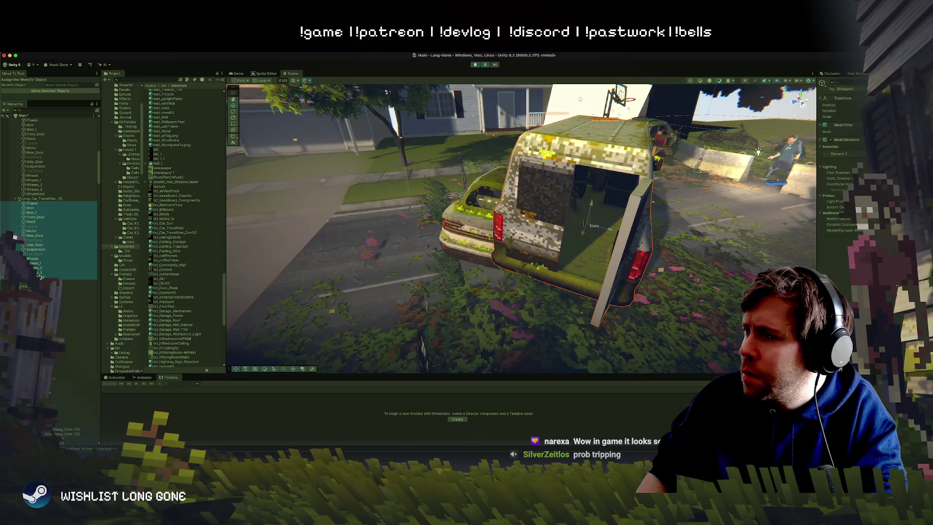
click(34, 208)
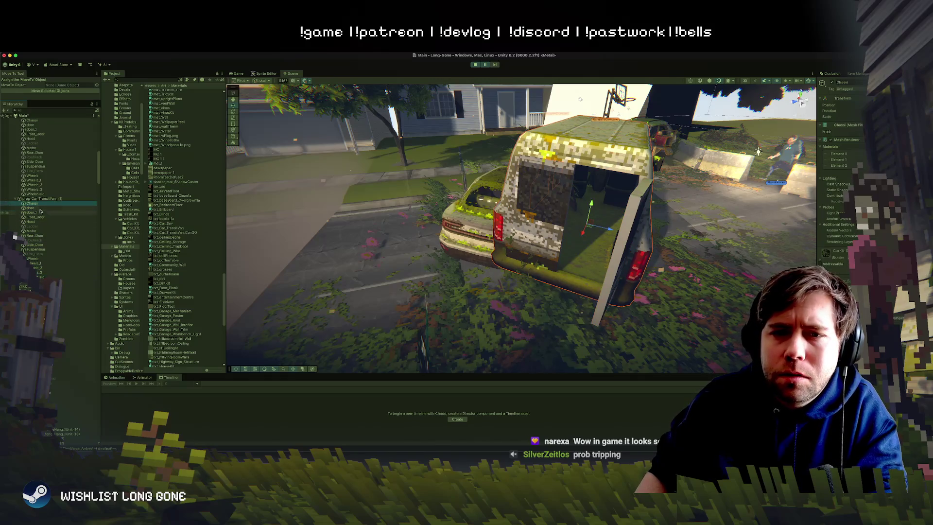
key(shift+Down)
key(shift+Down)
key(shift+Down)
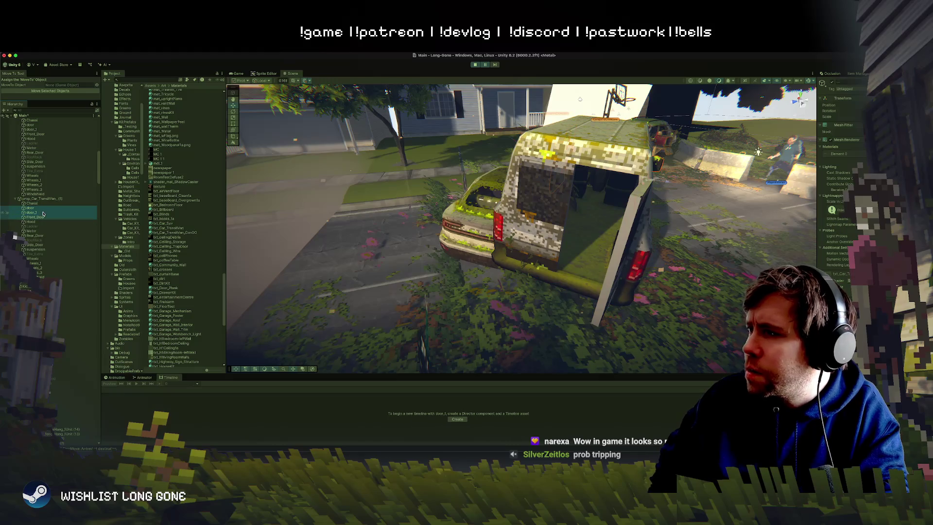
key(shift+Down)
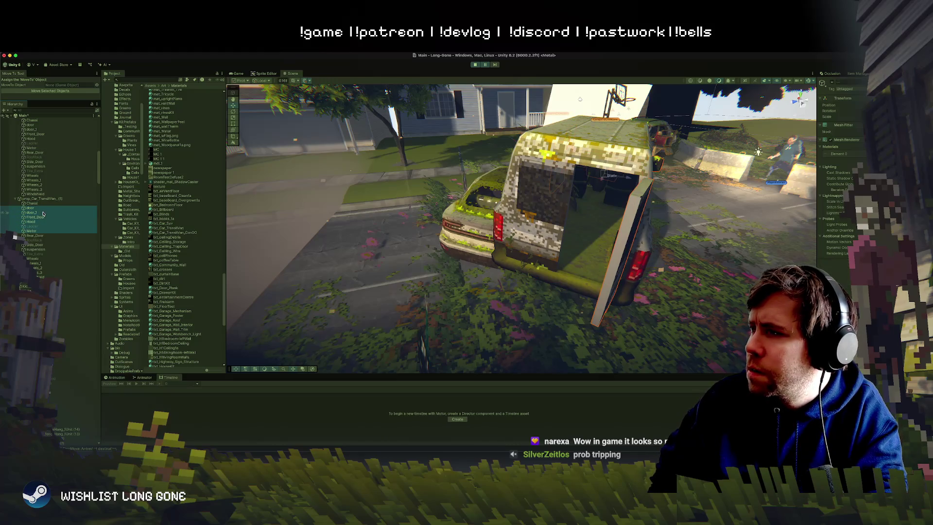
key(shift+Up)
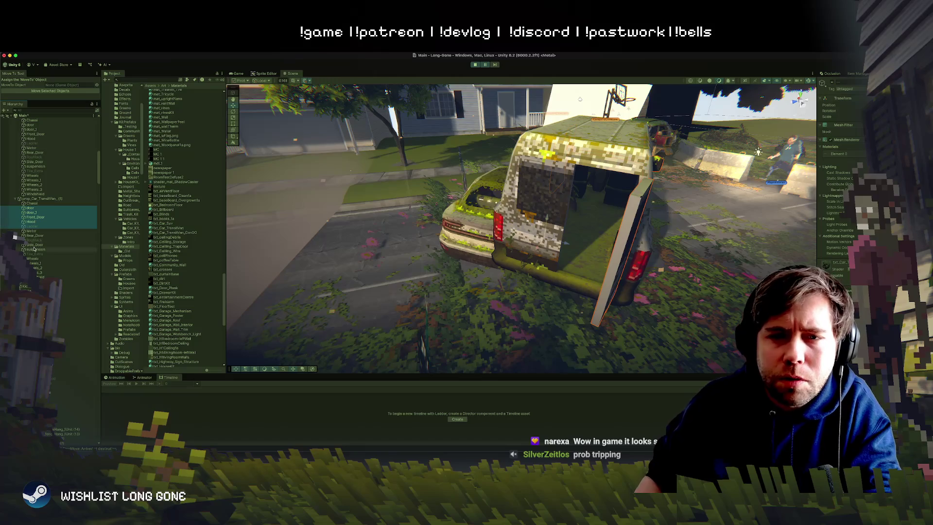
super+click(35, 235)
super+click(35, 245)
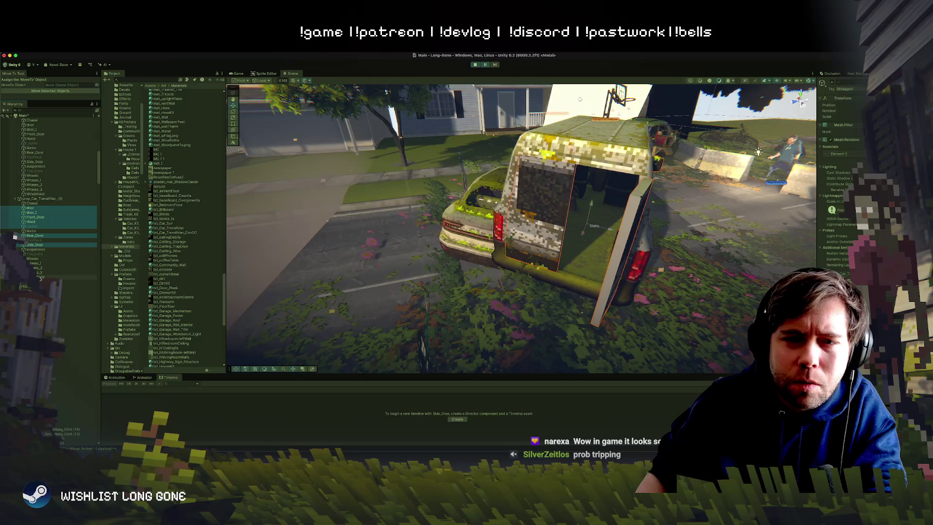
click(40, 278)
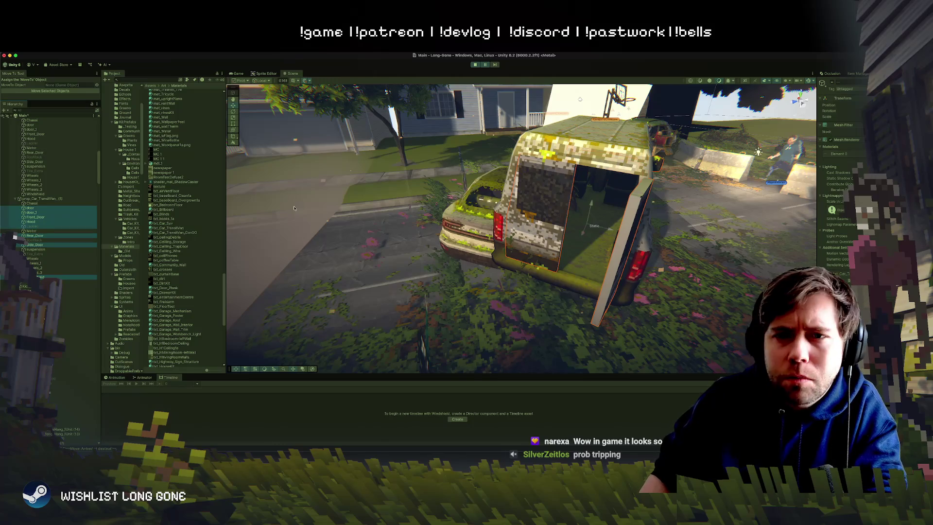
click(33, 204)
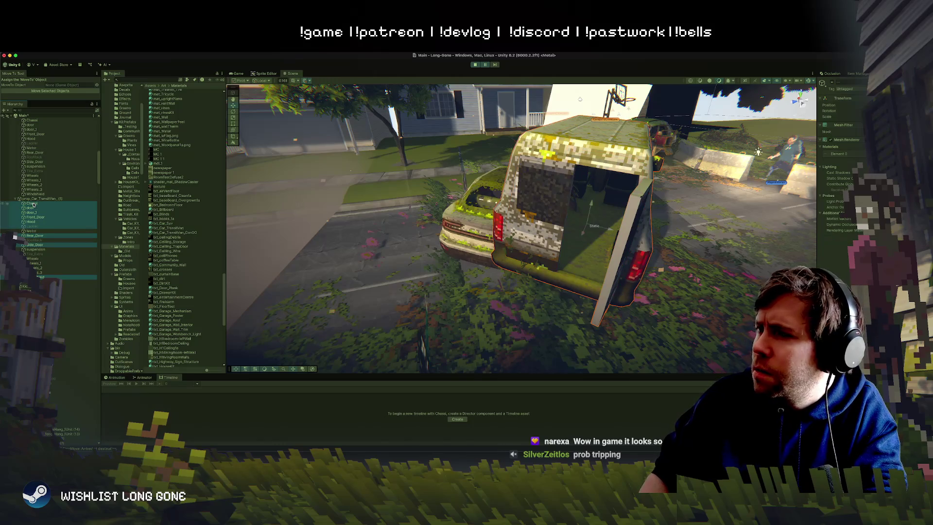
super+click(33, 204)
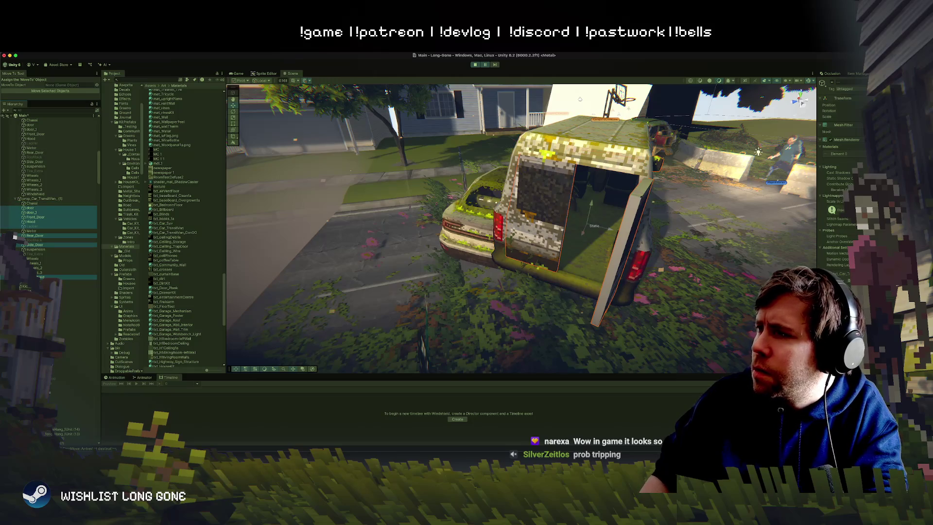
Step: Assign the material found by searching 'conc' to the selected van parts
click(861, 153)
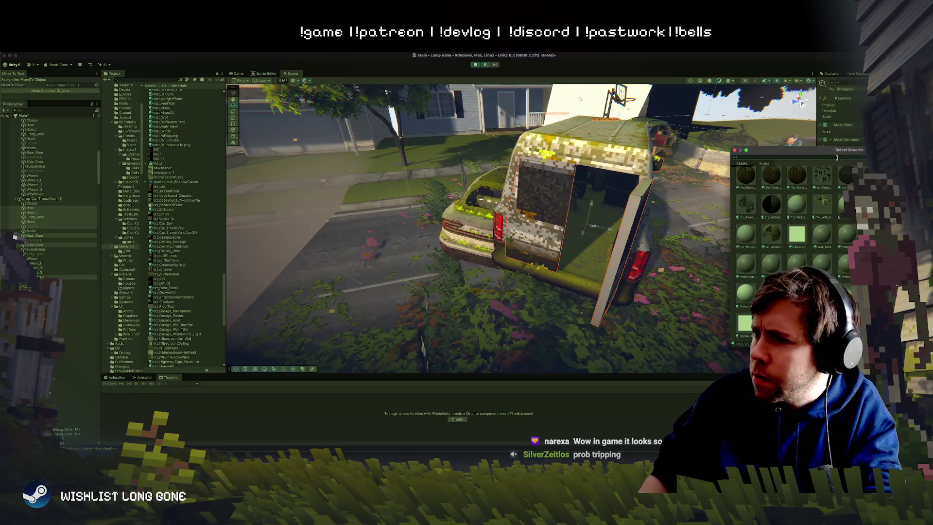
text(conc)
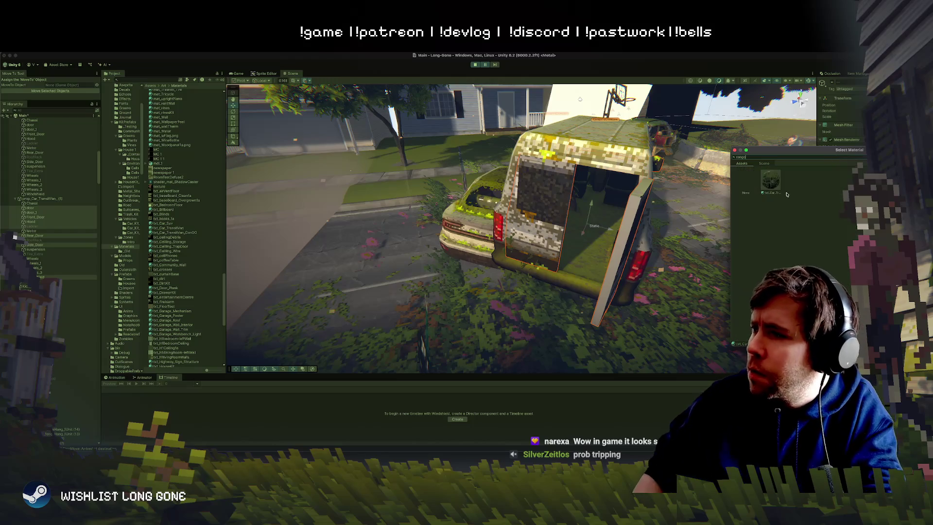
double_click(775, 185)
mouse_move(774, 184)
mouse_down()
mouse_move(507, 253)
mouse_move(560, 189)
mouse_move(602, 207)
mouse_up()
click(561, 188)
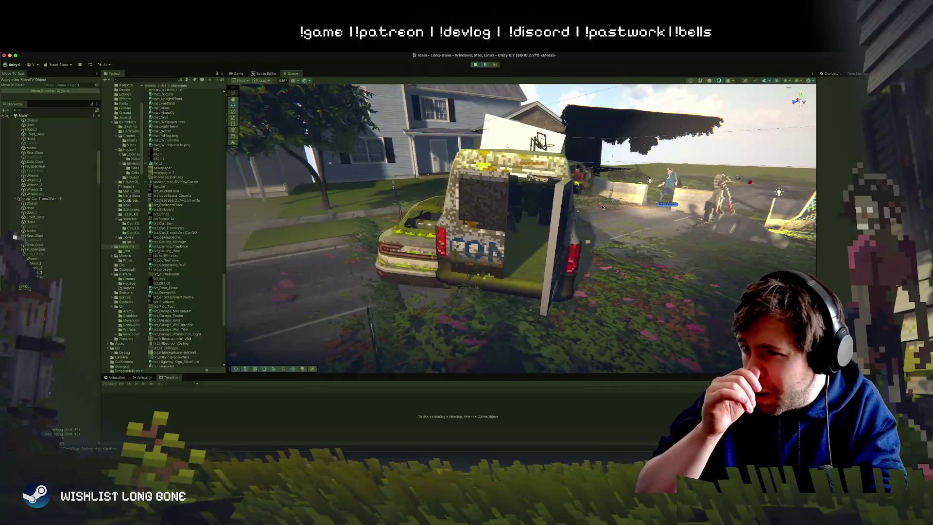
mouse_move(525, 233)
mouse_down()
mouse_move(314, 213)
mouse_move(389, 204)
mouse_move(365, 211)
mouse_up()
key(s)
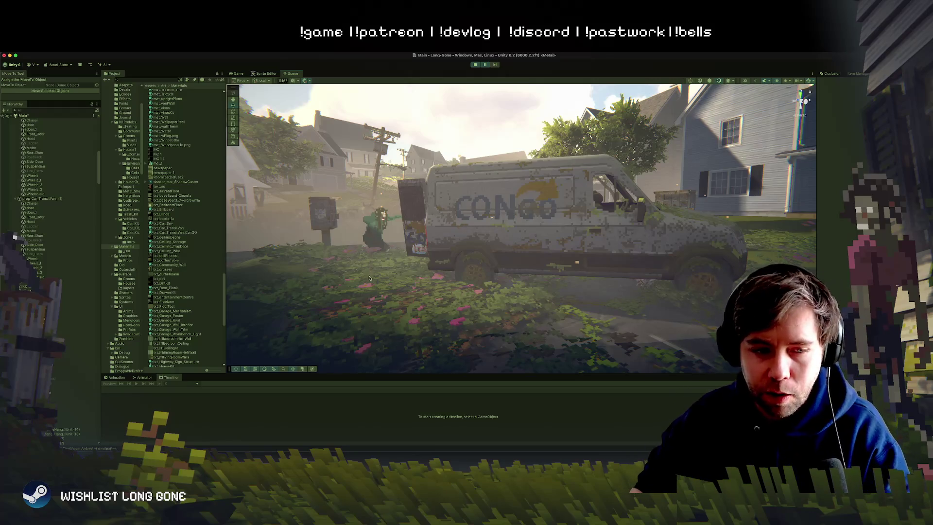
mouse_move(431, 261)
mouse_down()
mouse_move(432, 276)
mouse_move(375, 289)
mouse_move(479, 299)
mouse_move(480, 285)
mouse_up()
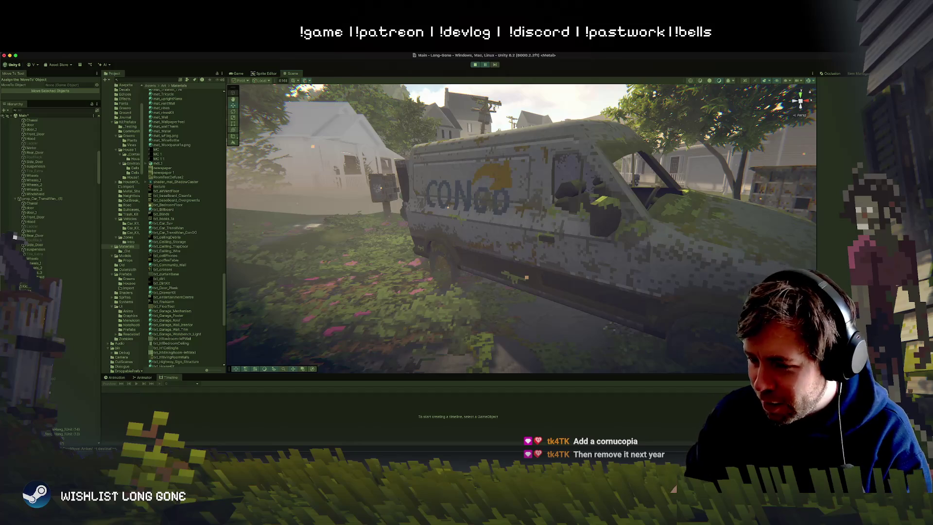
Step: Pan the txt_Car_TransitVan texture in Photoshop, then return to the 'amazon van' image results
key(super+Tab)
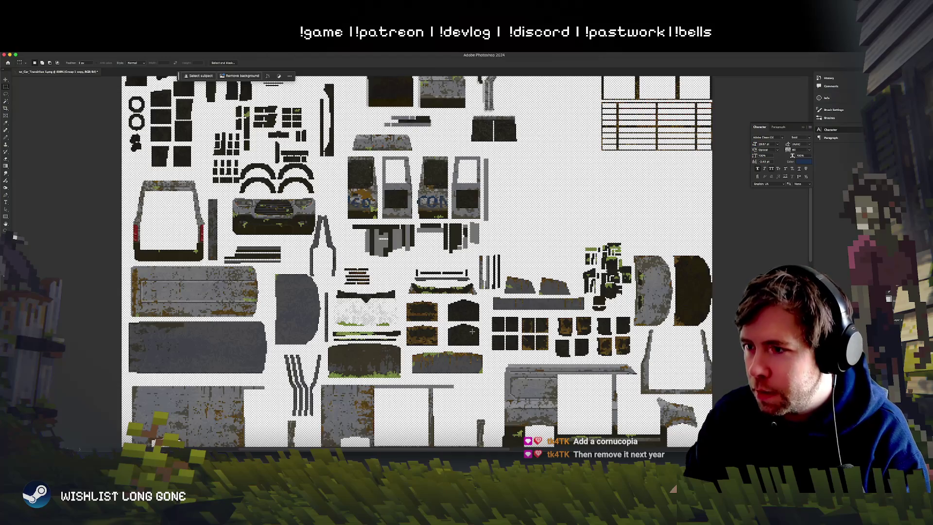
scroll(466, 339, down, 2)
scroll(465, 339, left, 2)
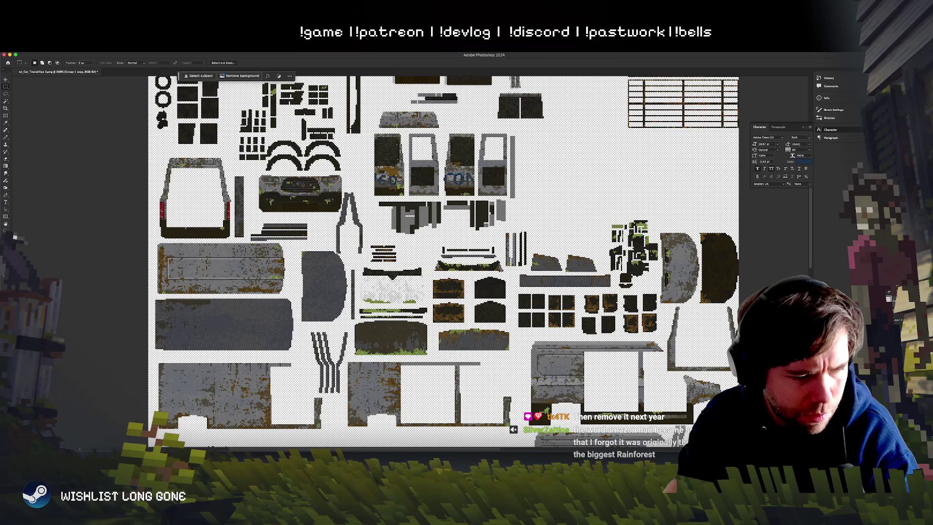
key(super+Tab)
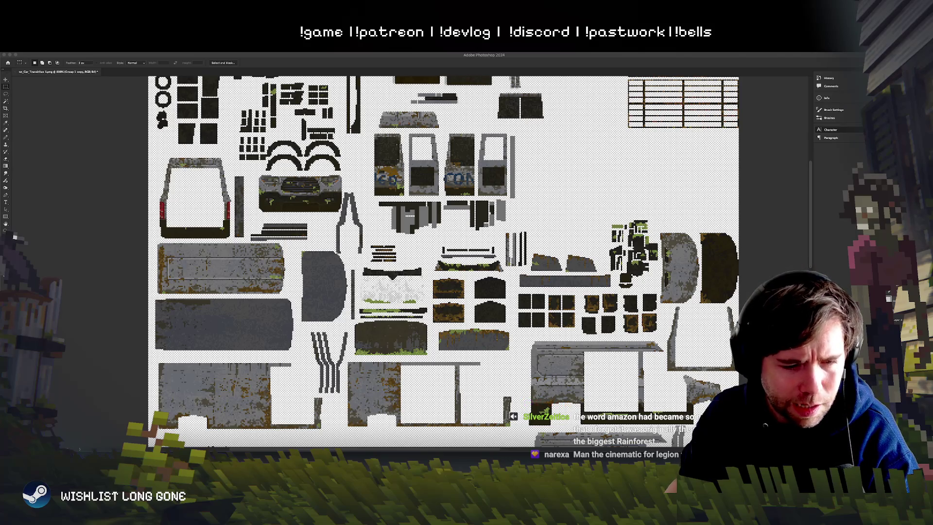
key(super+Tab)
scroll(471, 336, down, 5)
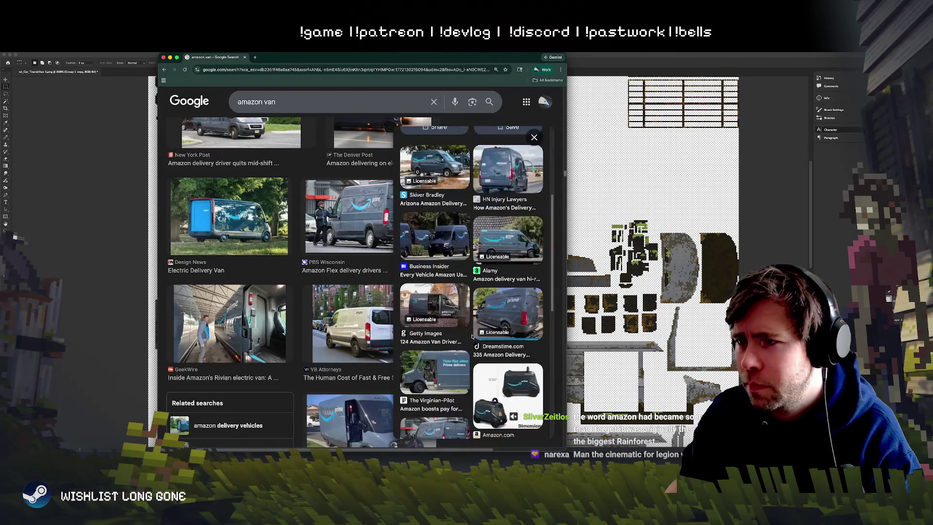
Step: View a larger Business Insider photo of Amazon vans, then show the whole van texture sheet in Photoshop
scroll(471, 335, up, 3)
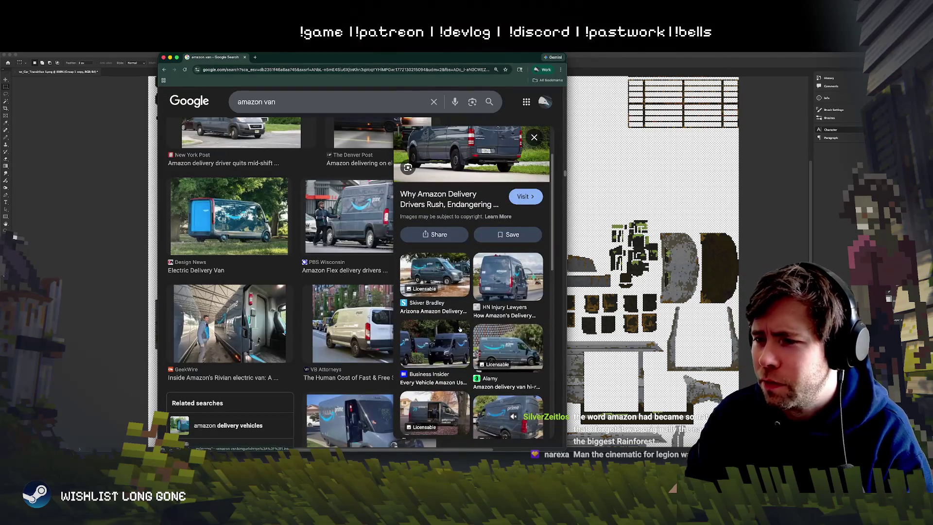
click(439, 343)
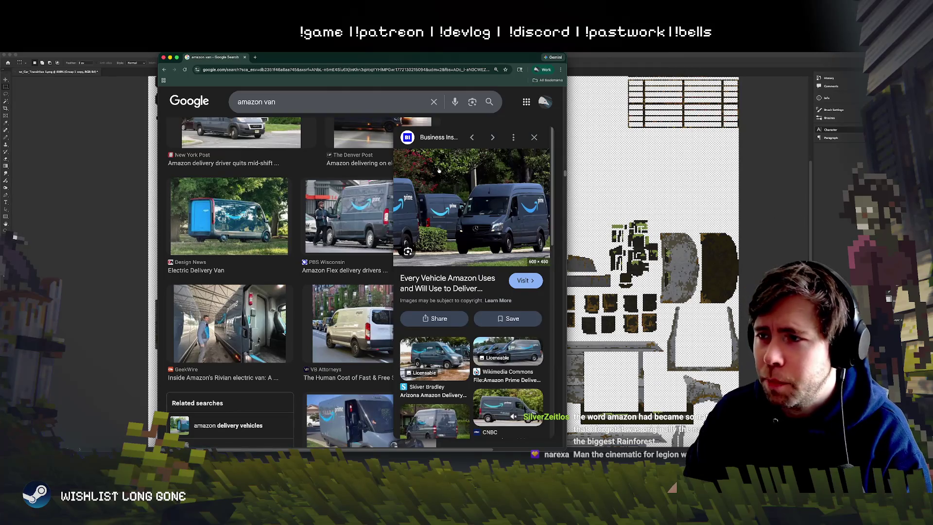
click(754, 233)
scroll(521, 277, left, 3)
scroll(521, 277, down, 5)
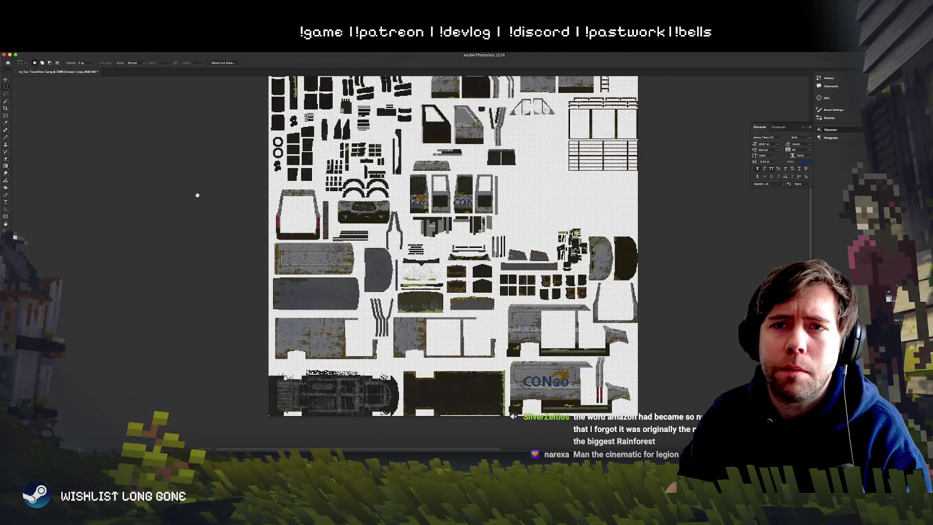
Step: Select the grey body paint with Select > Color Range, sampling two grey shades
scroll(202, 189, up, 2)
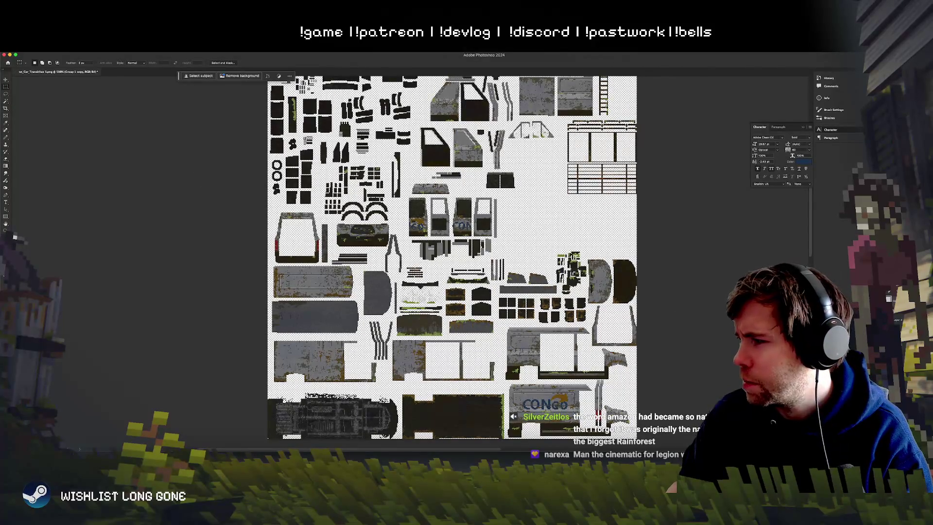
key(ctrl+plus)
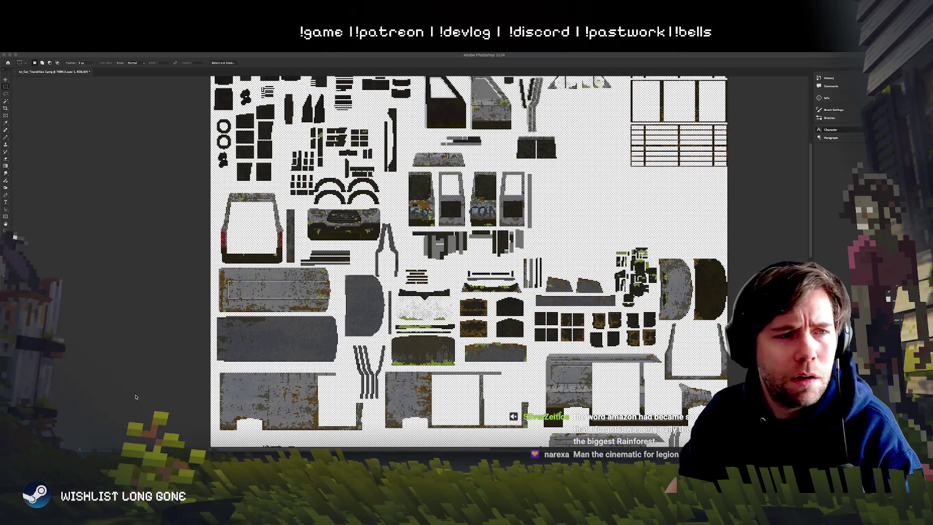
click(261, 159)
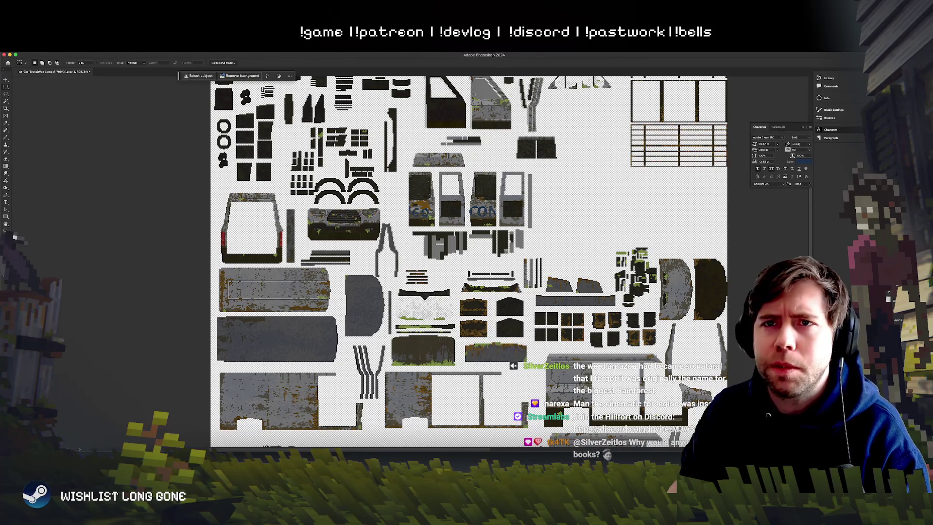
click(123, 47)
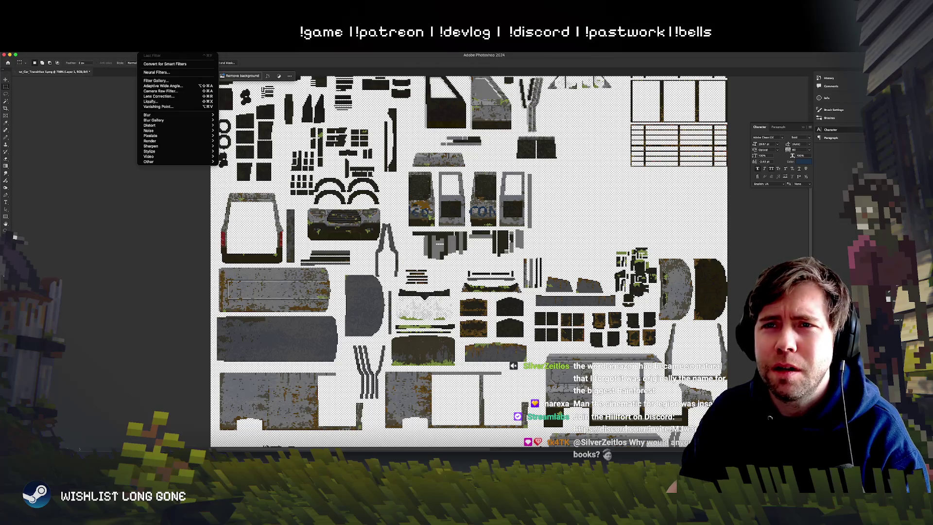
key(Left)
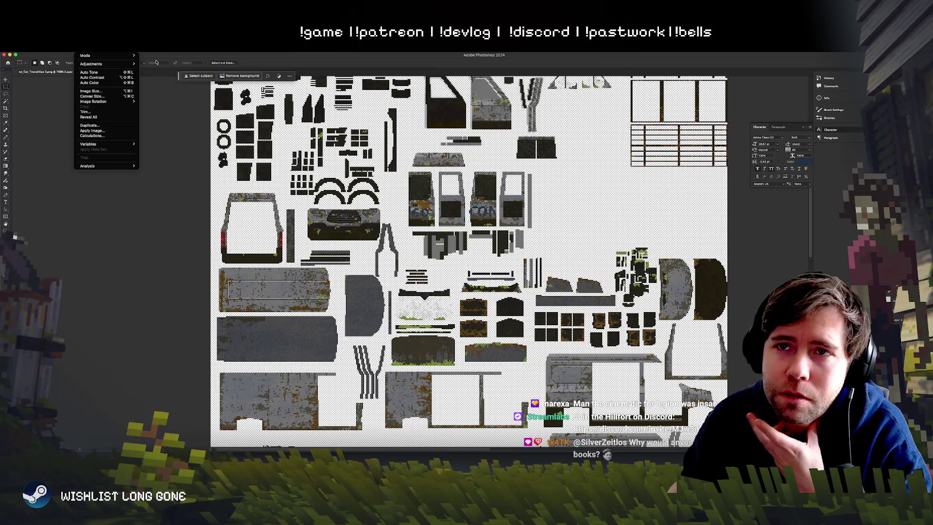
mouse_move(129, 49)
click(138, 104)
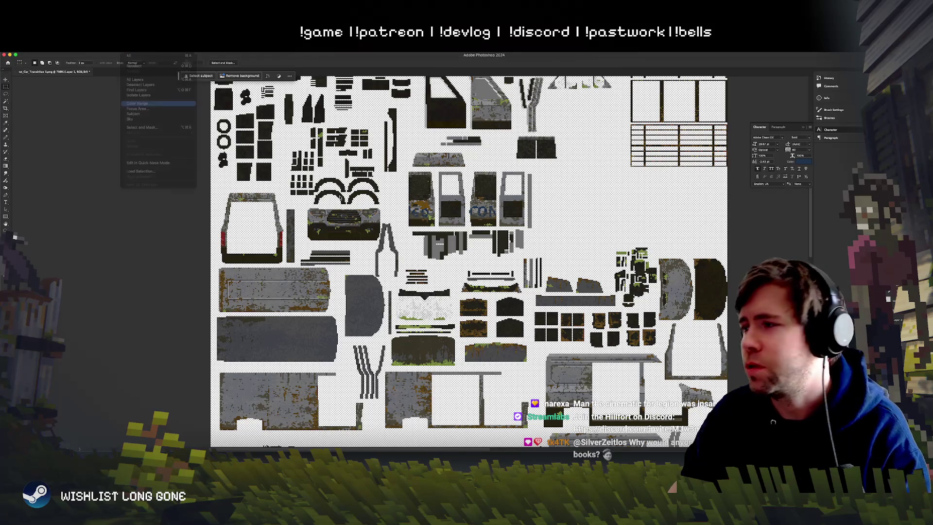
click(278, 287)
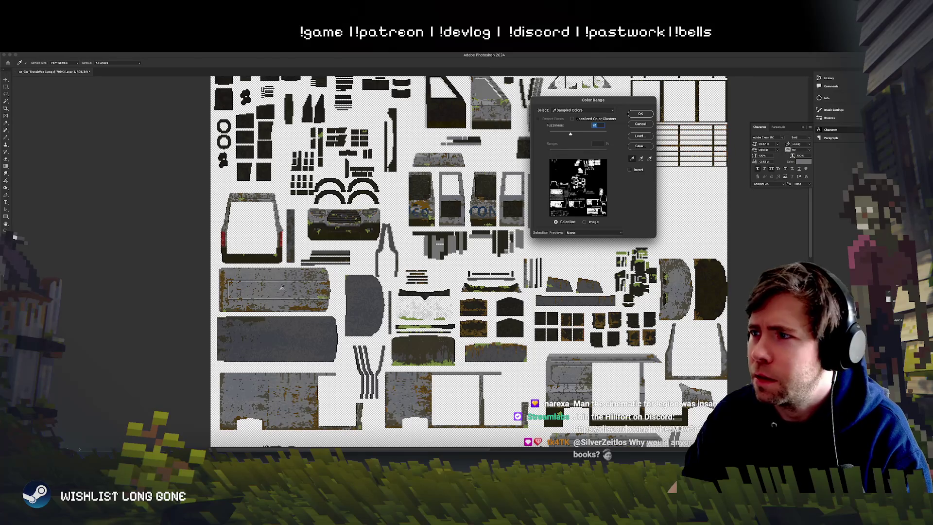
click(281, 288)
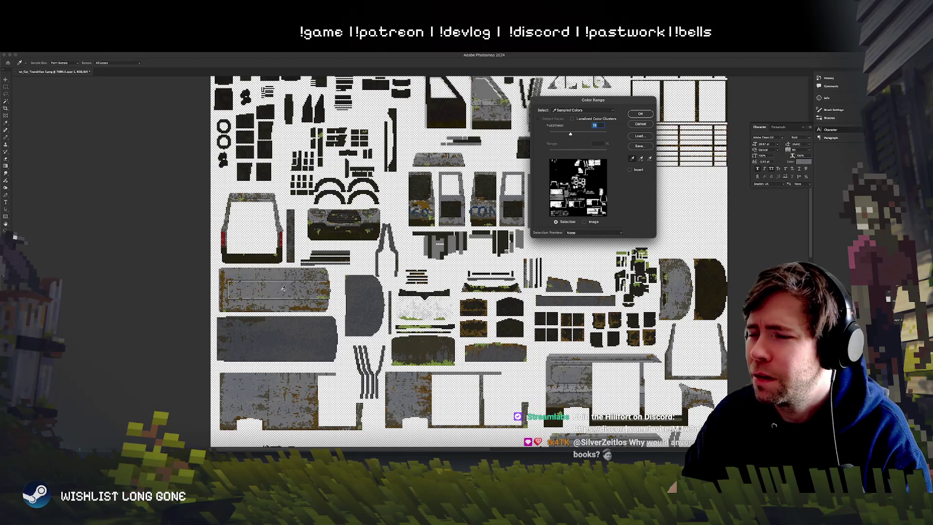
key(Return)
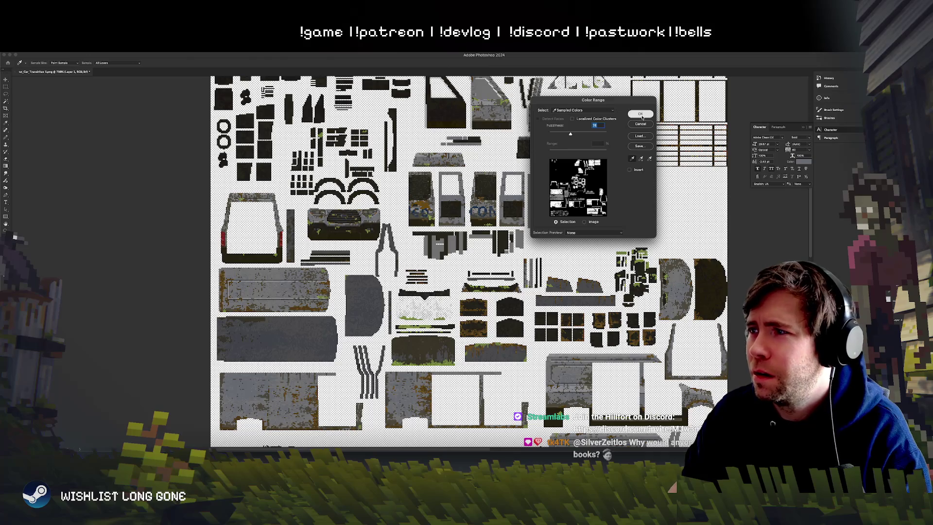
scroll(262, 160, left, 2)
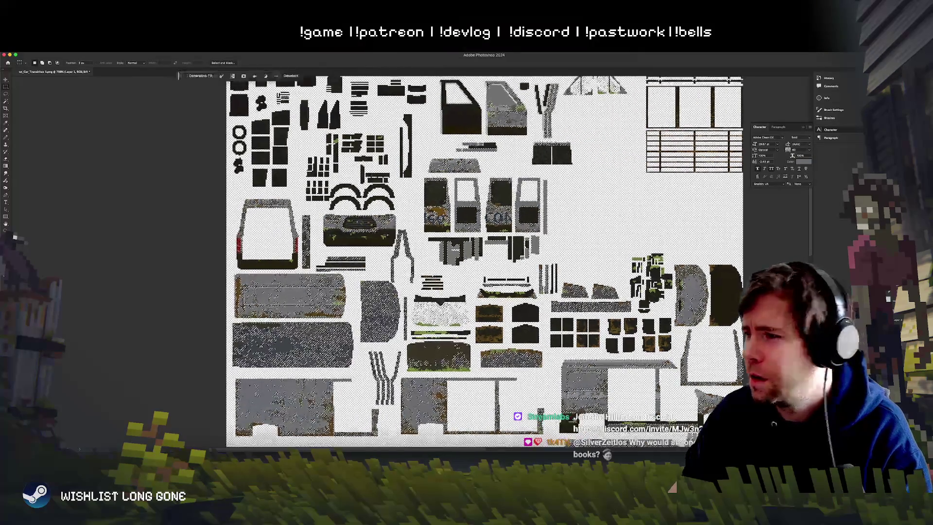
Step: Copy the selected grey pieces to a new layer and try a black gradient over them, then undo it
key(ctrl+j)
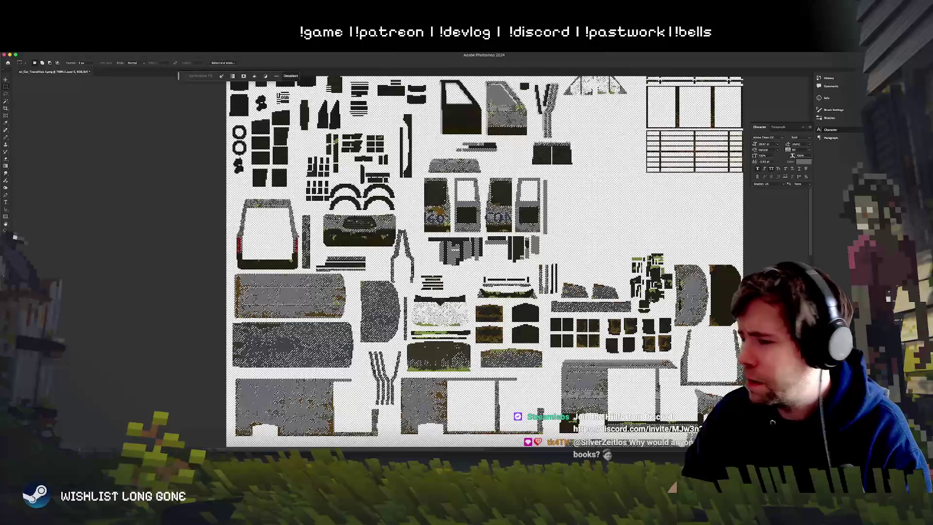
key(g)
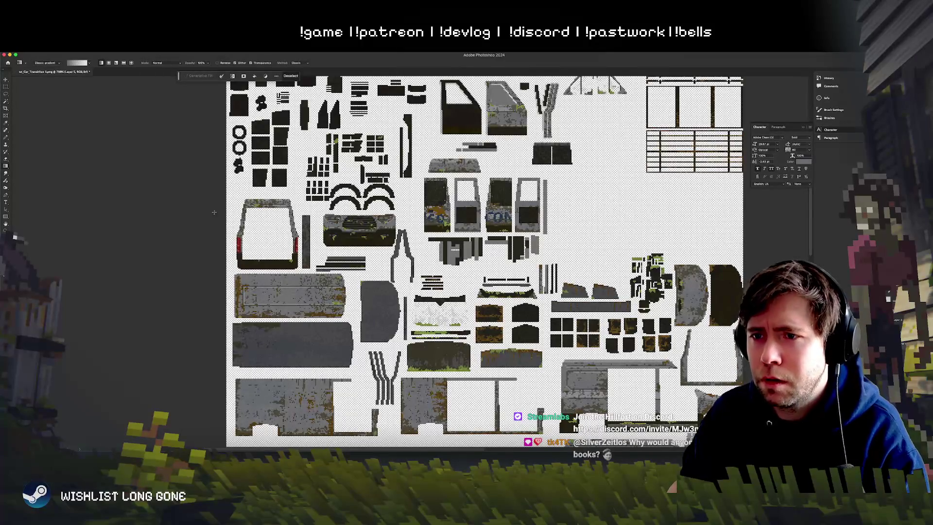
key(d)
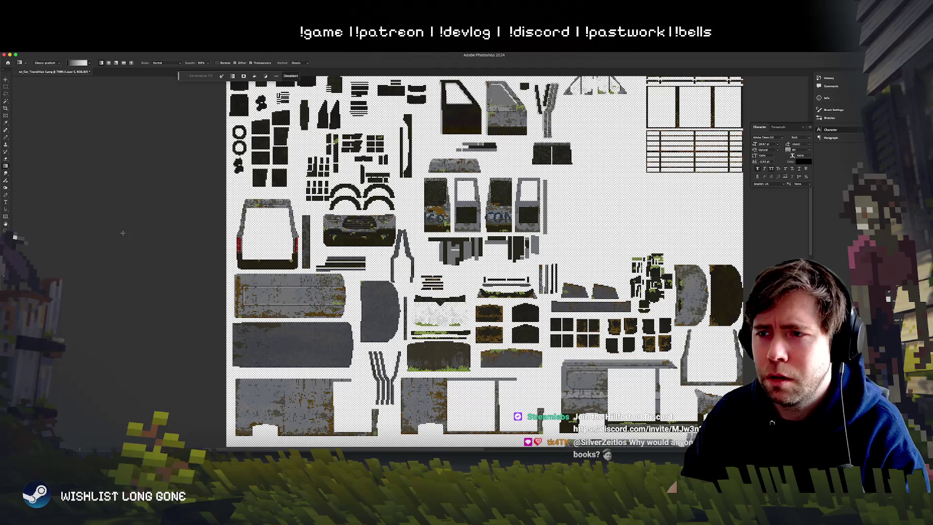
drag(204, 265, 117, 262)
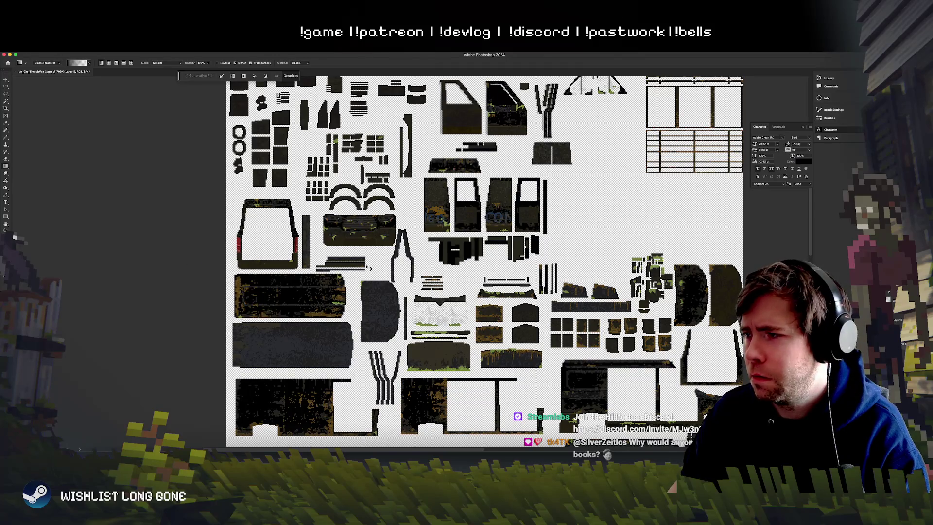
key(super+z)
scroll(368, 267, down, 3)
drag(368, 268, 558, 333)
key(super+z)
key(super+shift+z)
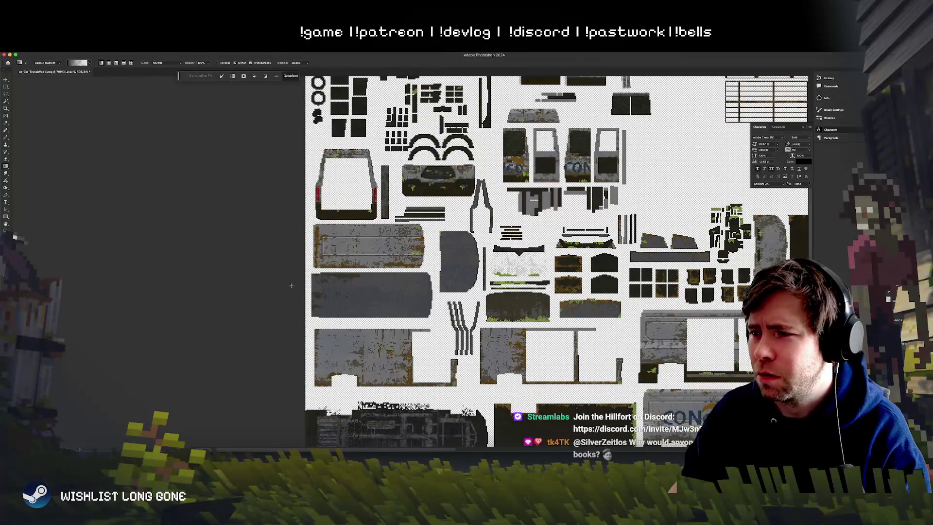
key(super+z)
scroll(168, 105, right, 5)
Step: Fill the selected pieces with blue #003cff and deselect
click(5, 231)
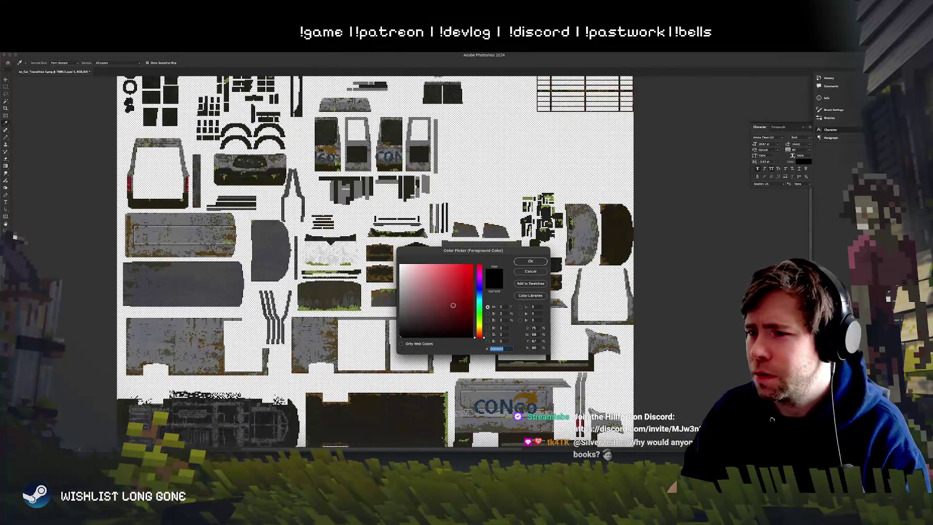
click(480, 295)
drag(482, 296, 482, 290)
click(473, 264)
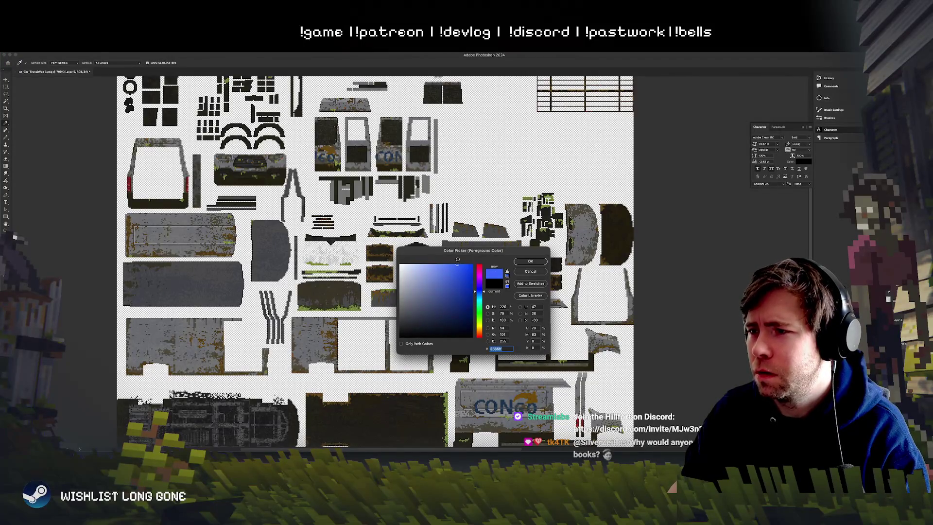
click(531, 262)
scroll(462, 243, left, 5)
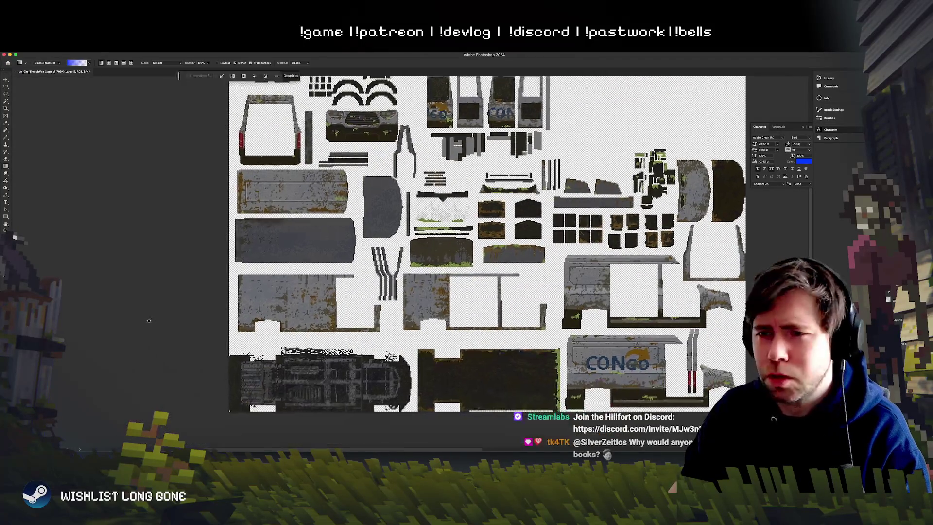
key(alt+BackSpace)
scroll(42, 109, left, 3)
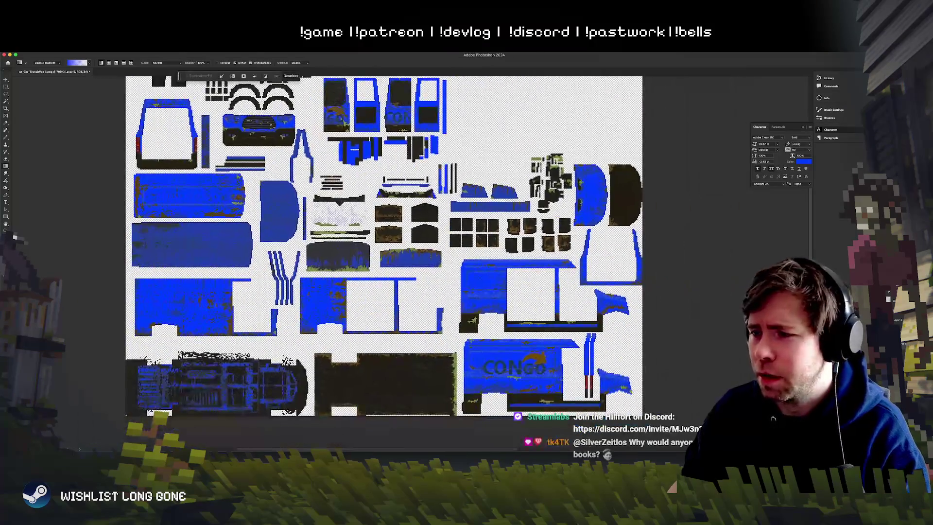
click(8, 87)
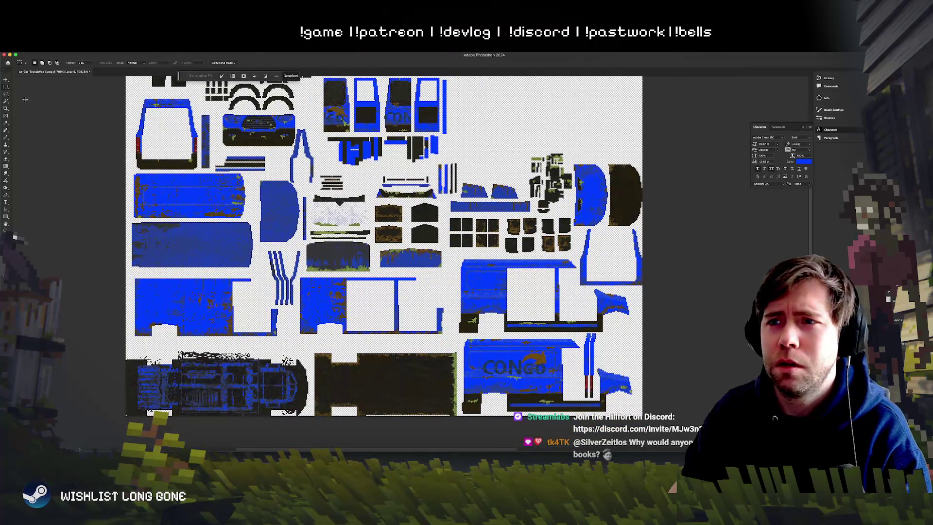
scroll(292, 200, up, 5)
scroll(292, 200, down, 5)
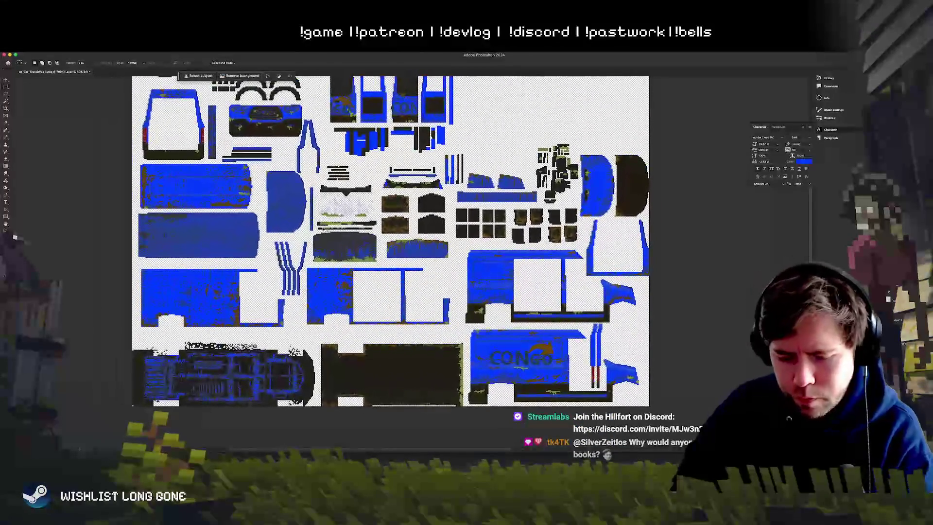
Step: Lower the blue's saturation slightly with Hue/Saturation and apply it
key(ctrl+u)
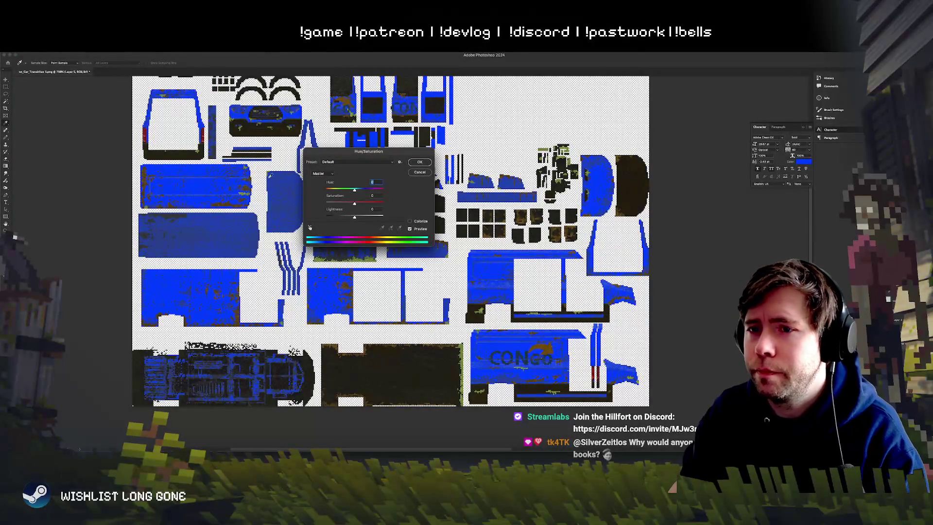
drag(351, 220, 333, 205)
click(334, 204)
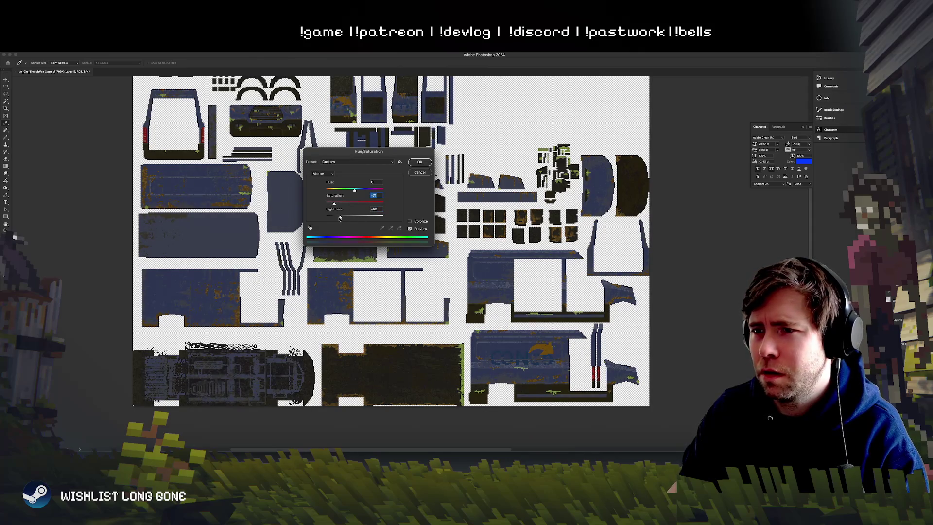
mouse_move(338, 218)
mouse_down()
mouse_move(337, 204)
mouse_move(359, 190)
mouse_move(337, 218)
mouse_move(332, 205)
mouse_up()
click(332, 205)
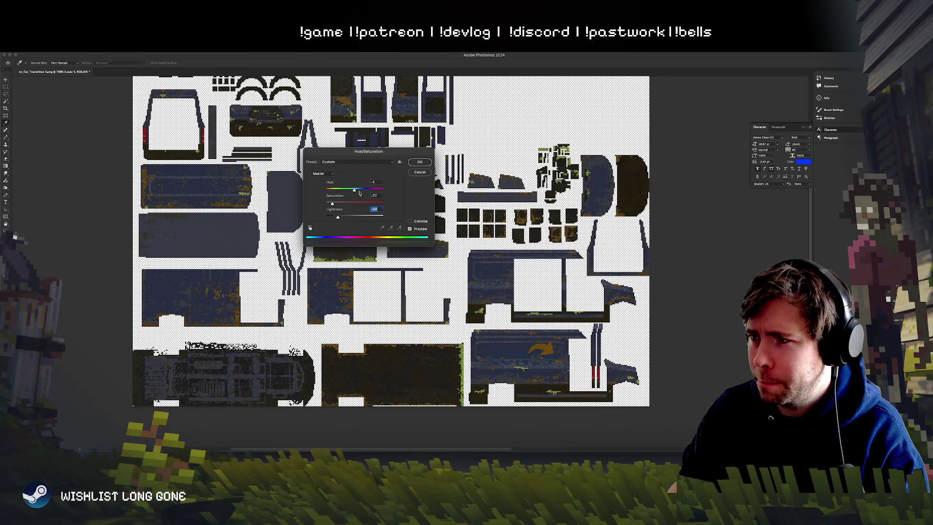
click(419, 162)
key(m)
scroll(316, 247, right, 5)
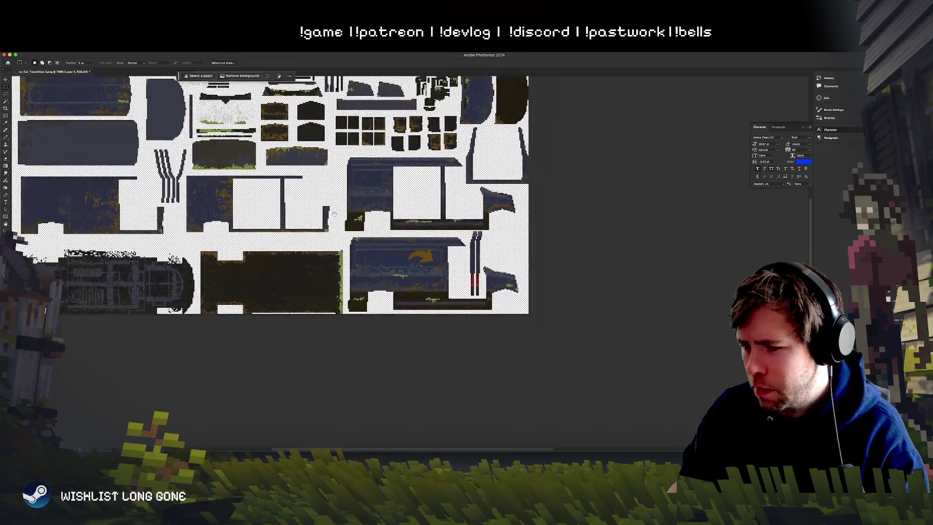
Step: Shift the CONGO logo layer's hue by 180 for pale blue letters and an orange arrow, then tone it down
scroll(316, 247, up, 3)
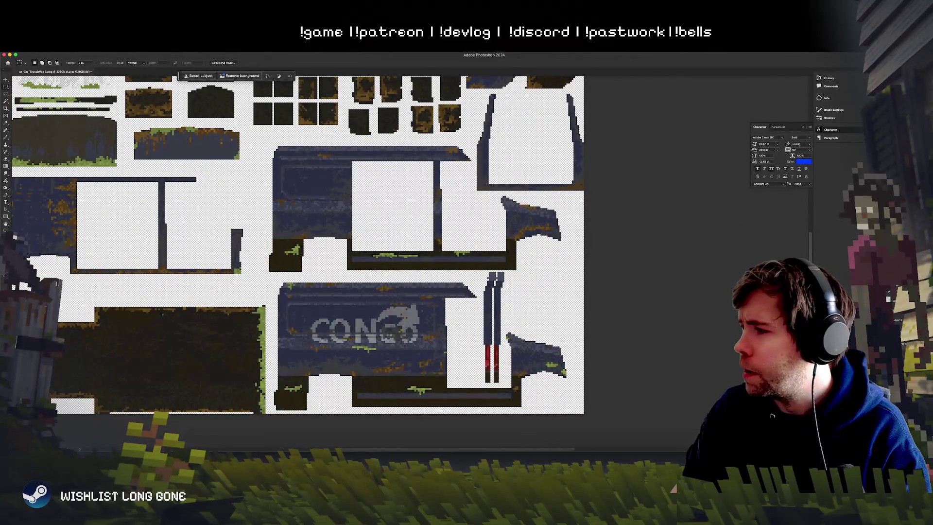
click(896, 316)
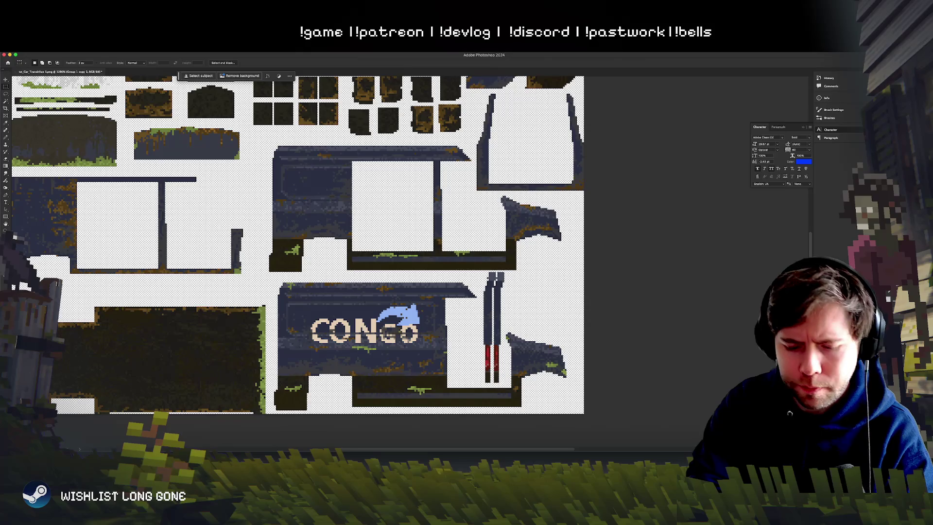
key(ctrl+u)
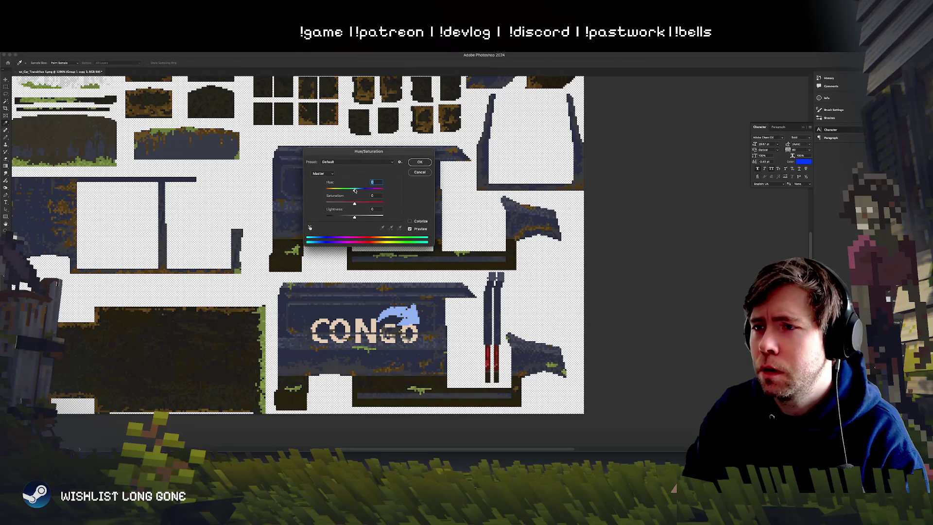
drag(354, 190, 437, 188)
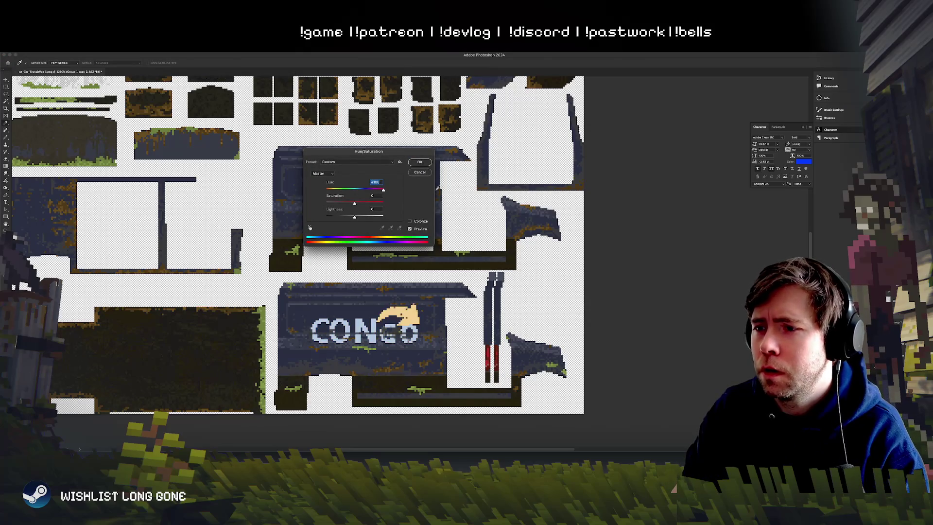
click(419, 162)
scroll(449, 255, down, 3)
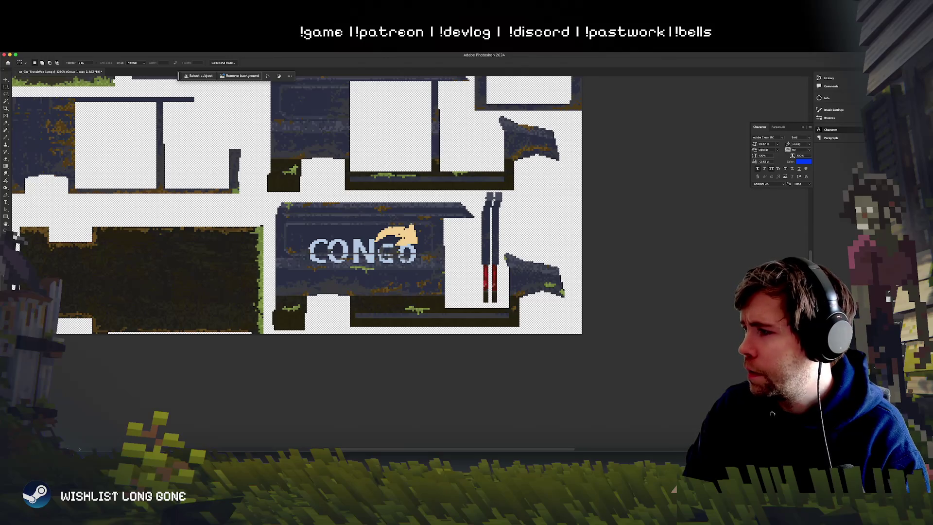
key(ctrl+z)
key(ctrl+z)
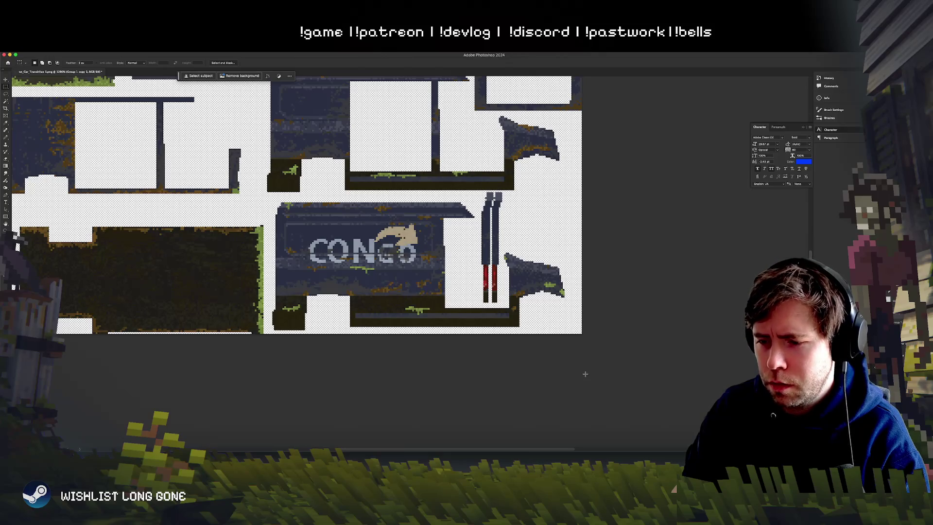
scroll(509, 336, up, 3)
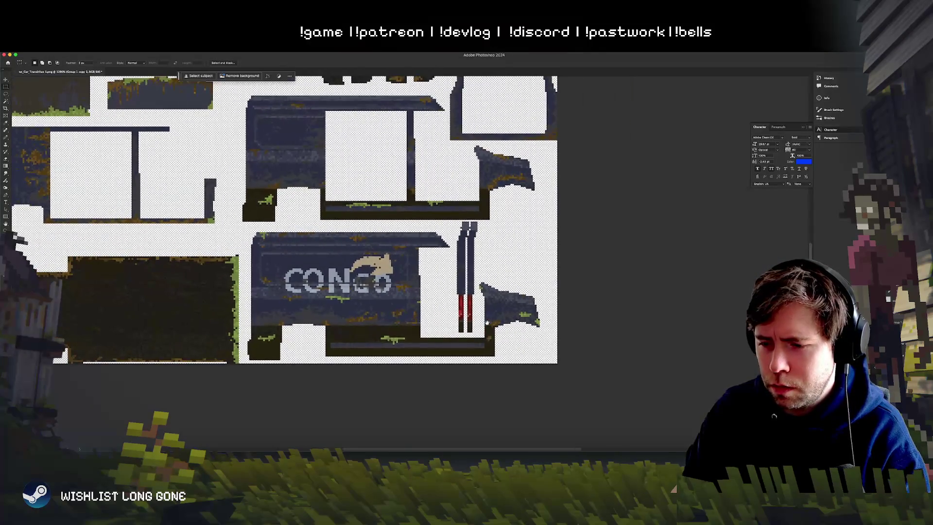
scroll(510, 336, left, 3)
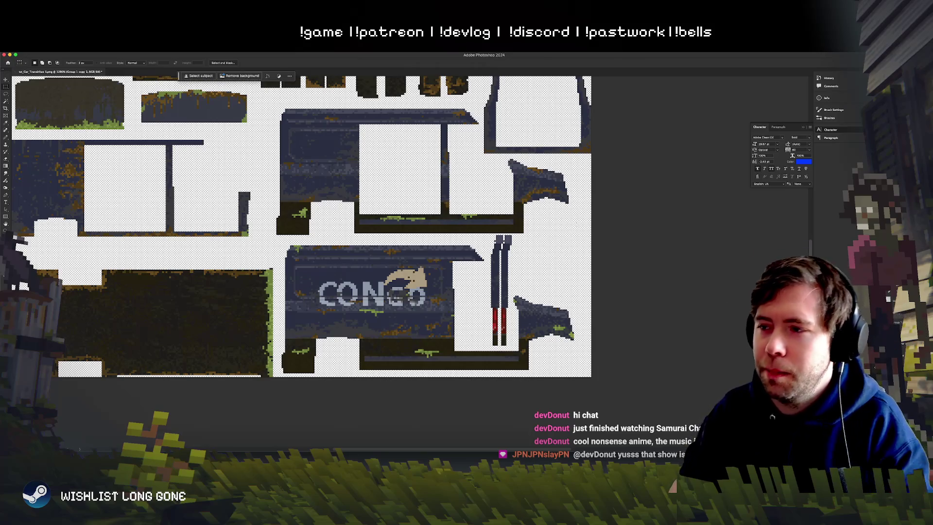
Step: Zoom in and out around the texture to inspect the faded CONGO logo
scroll(465, 233, down, 3)
scroll(452, 243, up, 2)
scroll(437, 253, down, 1)
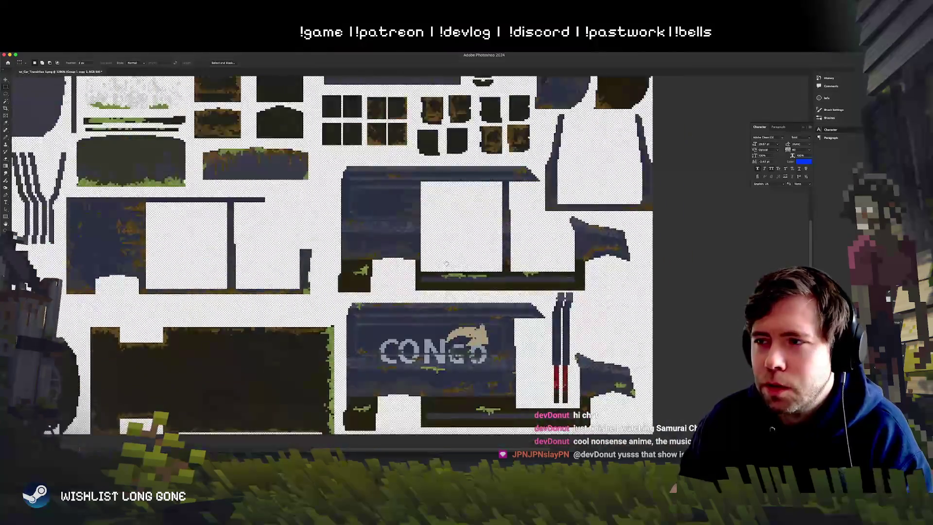
scroll(425, 260, up, 1)
scroll(421, 253, down, 2)
scroll(417, 242, up, 2)
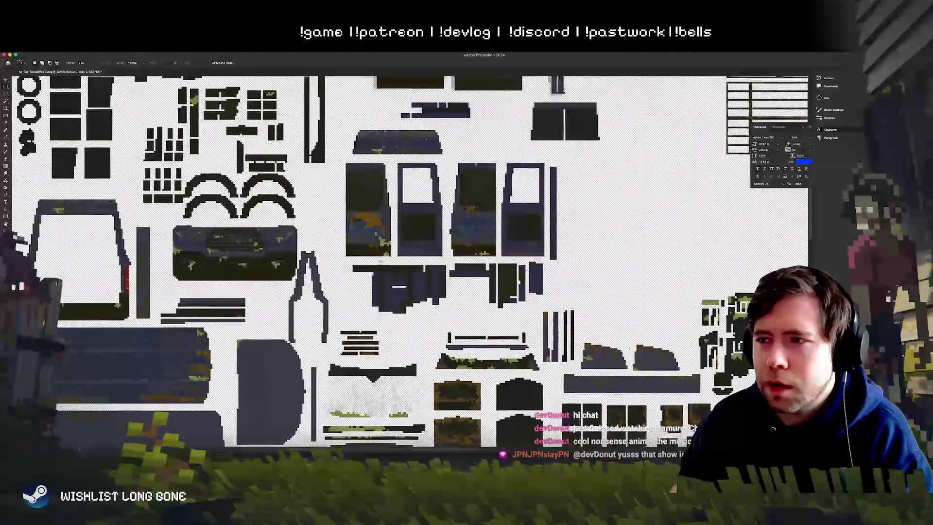
scroll(416, 240, down, 2)
scroll(408, 233, up, 2)
scroll(398, 223, down, 1)
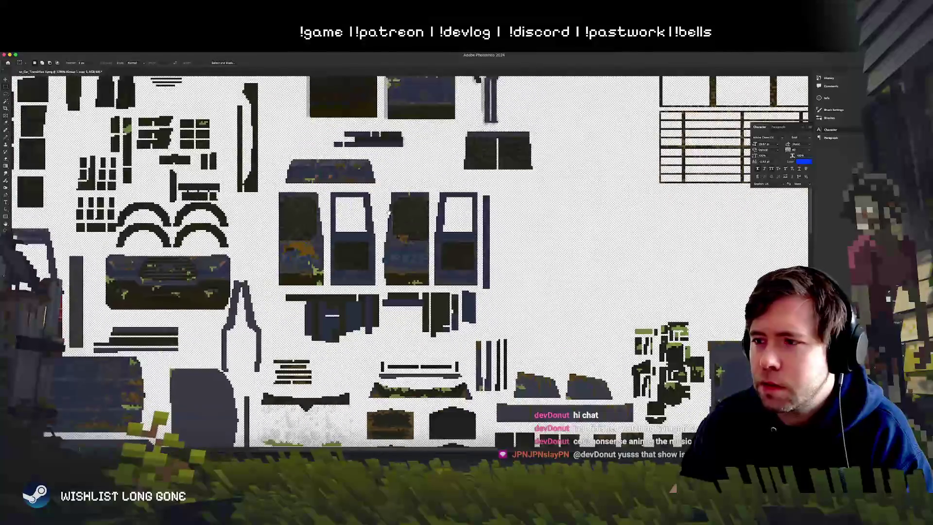
scroll(389, 214, up, 1)
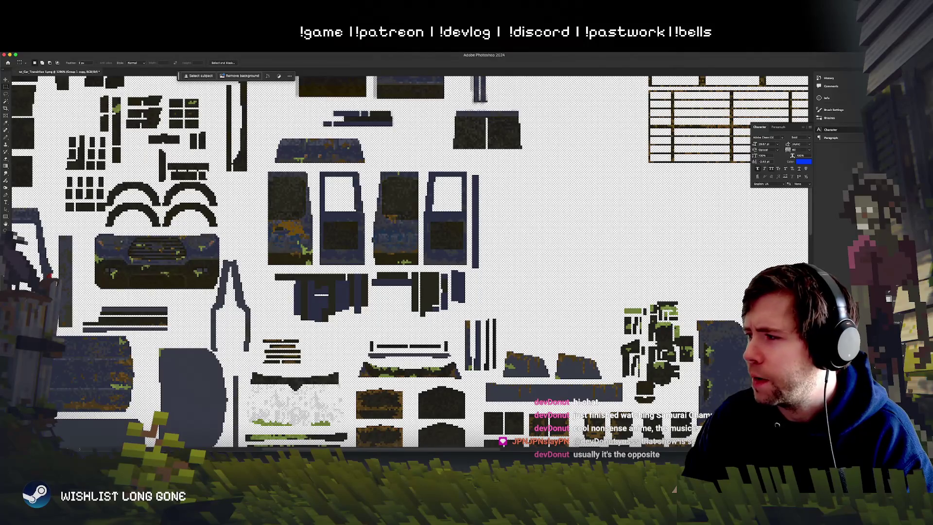
Step: Undo and redo the door-panel overlay, then switch to Unity and frame the street
key(ctrl+z)
scroll(436, 305, down, 2)
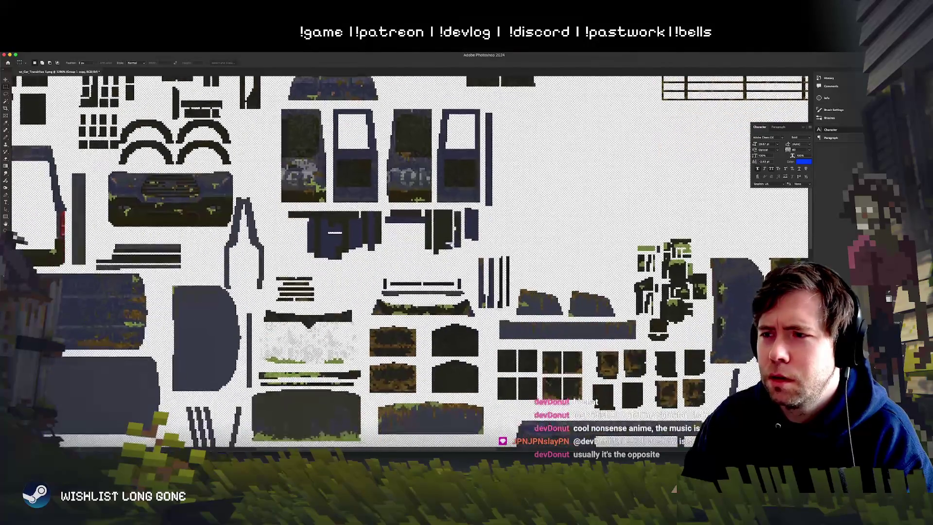
scroll(437, 305, down, 5)
scroll(456, 305, up, 3)
key(ctrl+z)
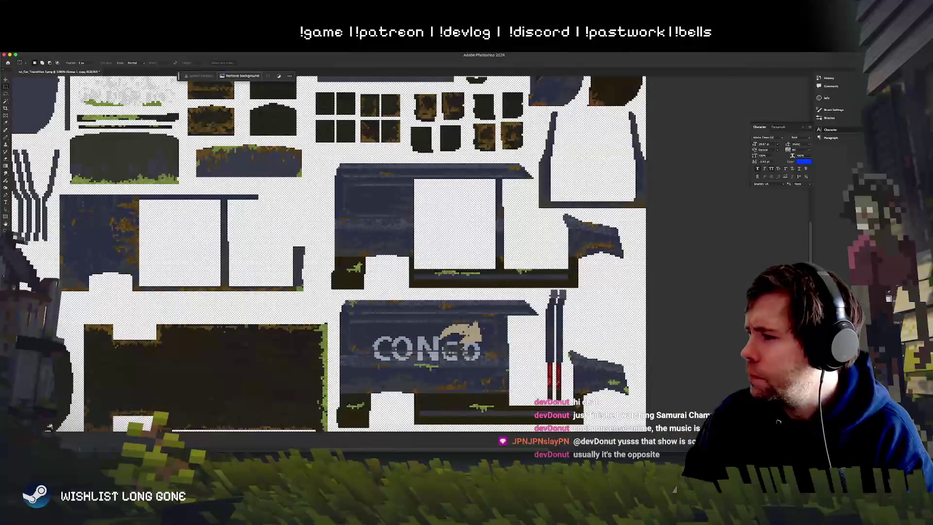
key(ctrl+shift+z)
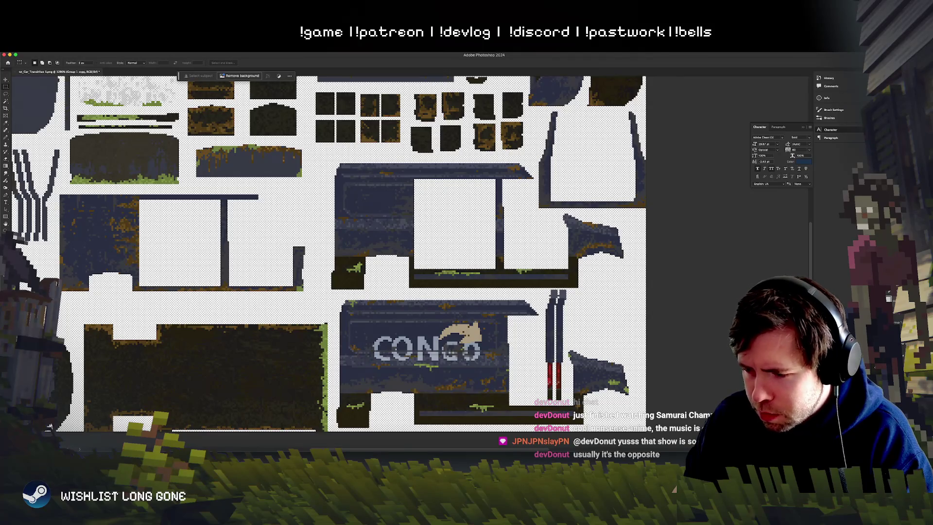
key(super+Tab)
key(s)
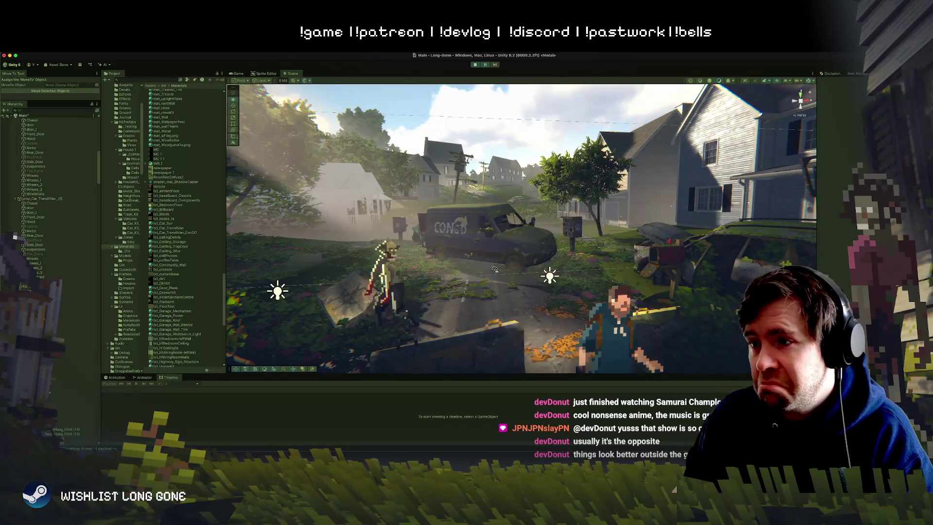
key(w)
key(s)
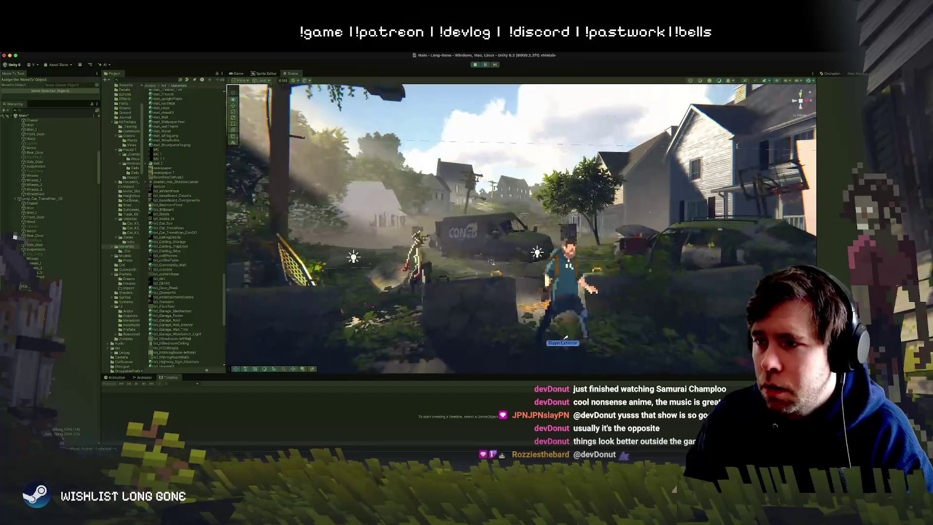
key(w)
key(s)
key(w)
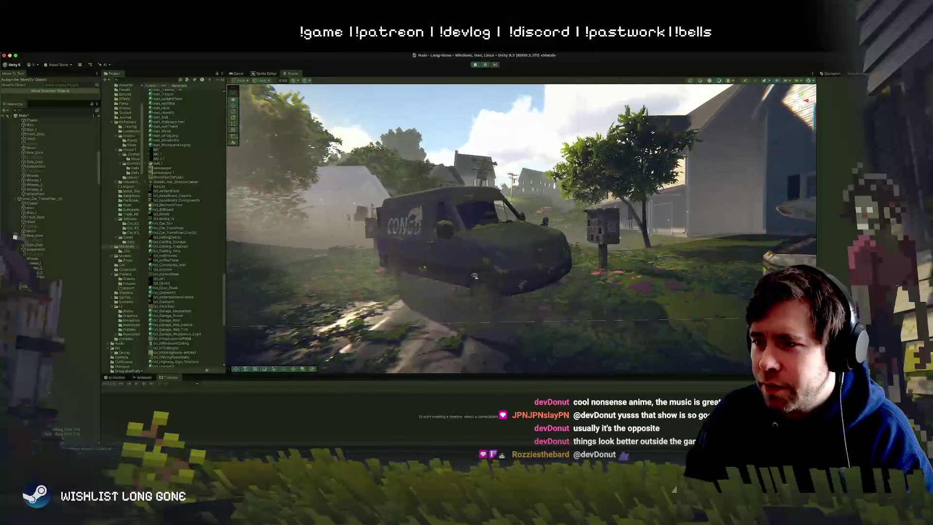
key(w)
key(w)
key(s)
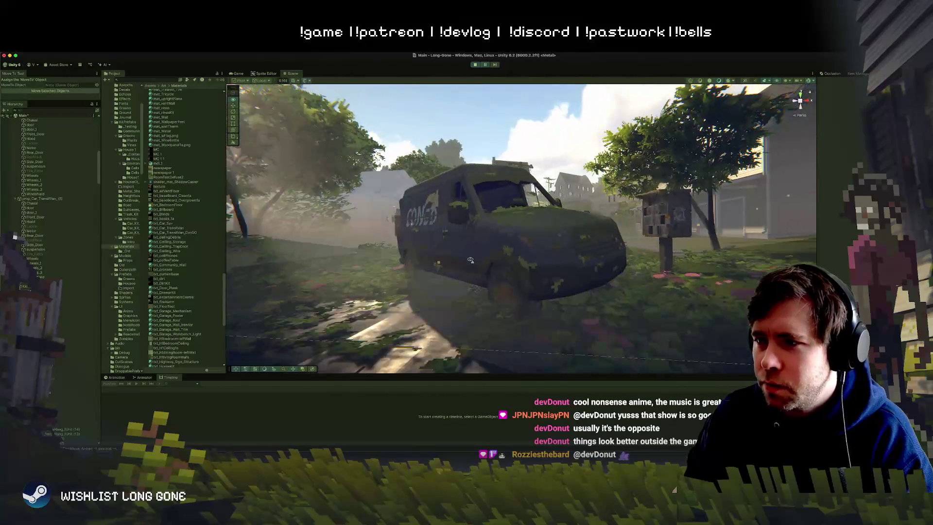
key(s)
key(w)
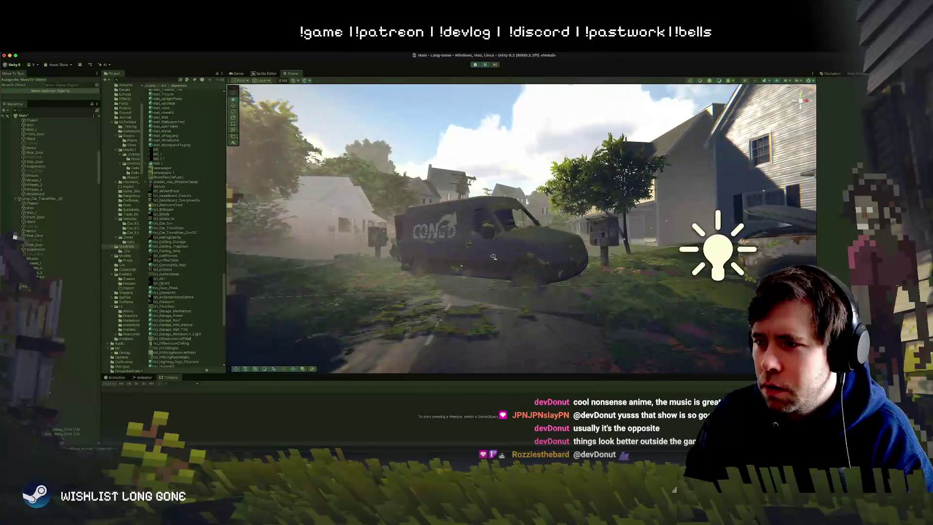
key(s)
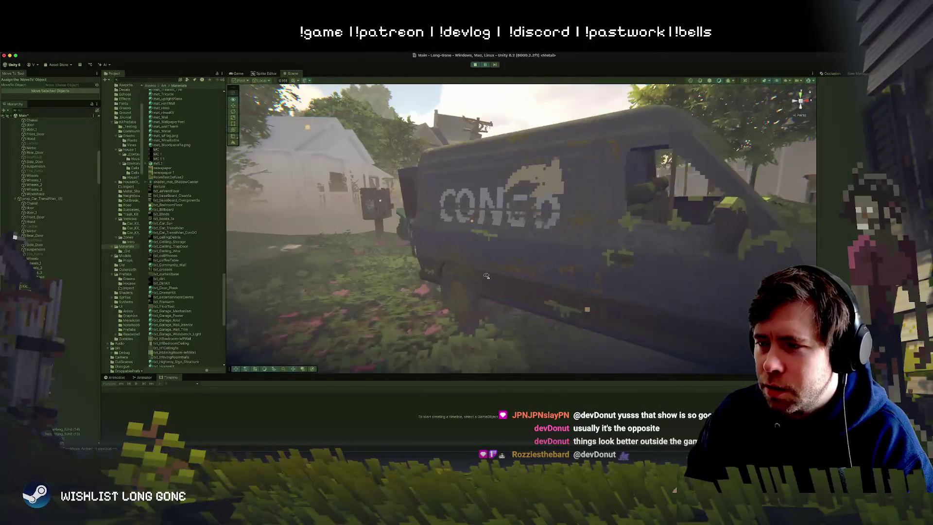
mouse_move(584, 274)
mouse_down()
mouse_move(674, 291)
mouse_move(682, 265)
mouse_move(684, 282)
mouse_move(569, 290)
mouse_up()
click(534, 293)
click(535, 293)
key(f)
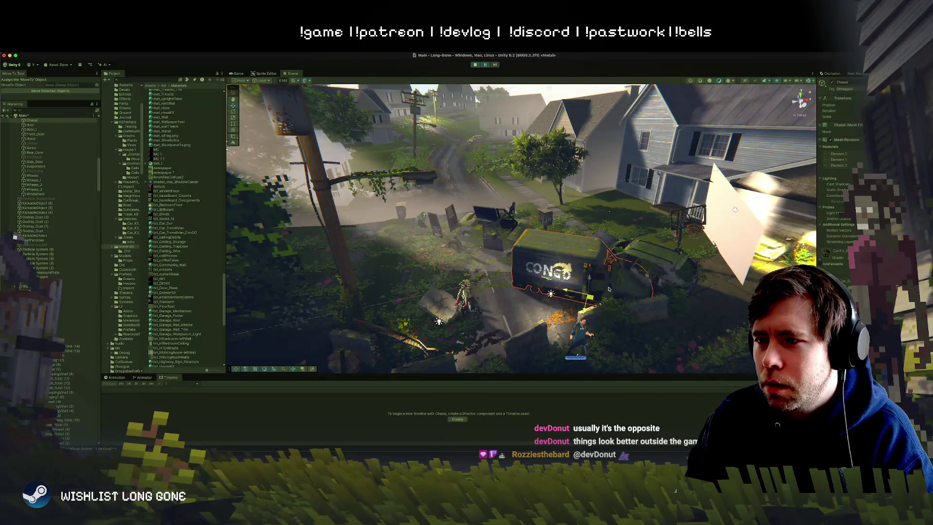
scroll(67, 176, up, 1)
click(44, 121)
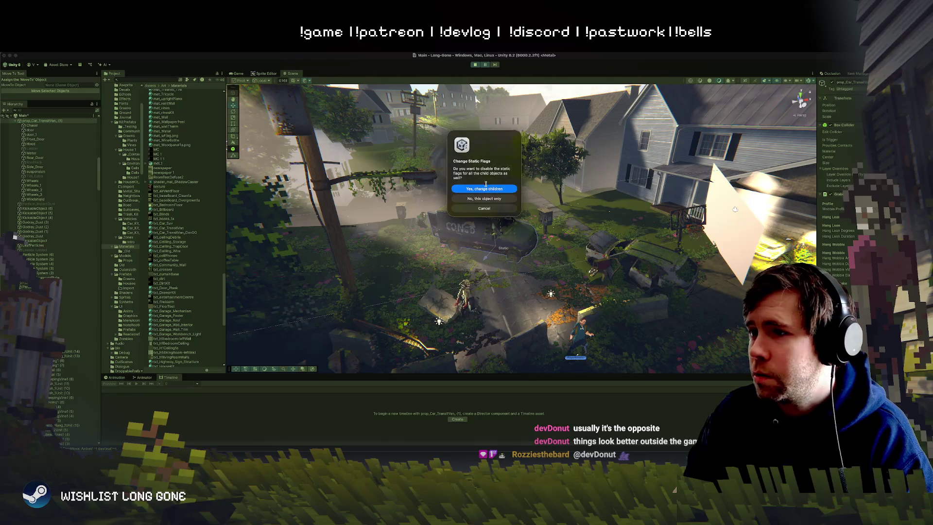
click(485, 188)
drag(495, 249, 522, 257)
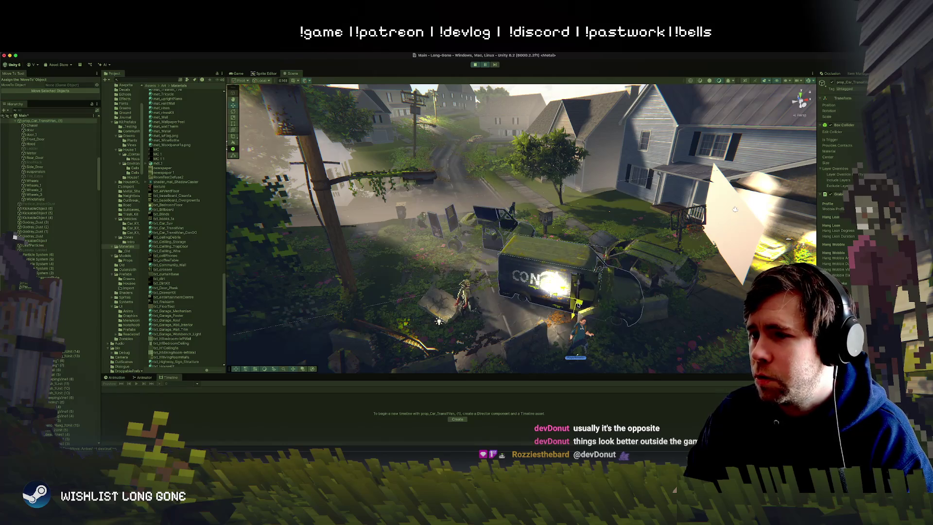
key(ctrl+z)
key(ctrl+z)
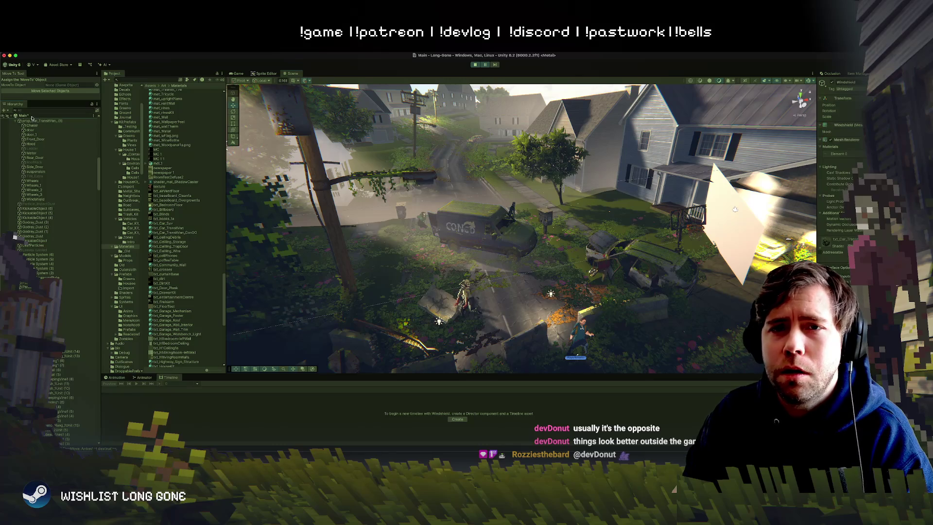
click(39, 179)
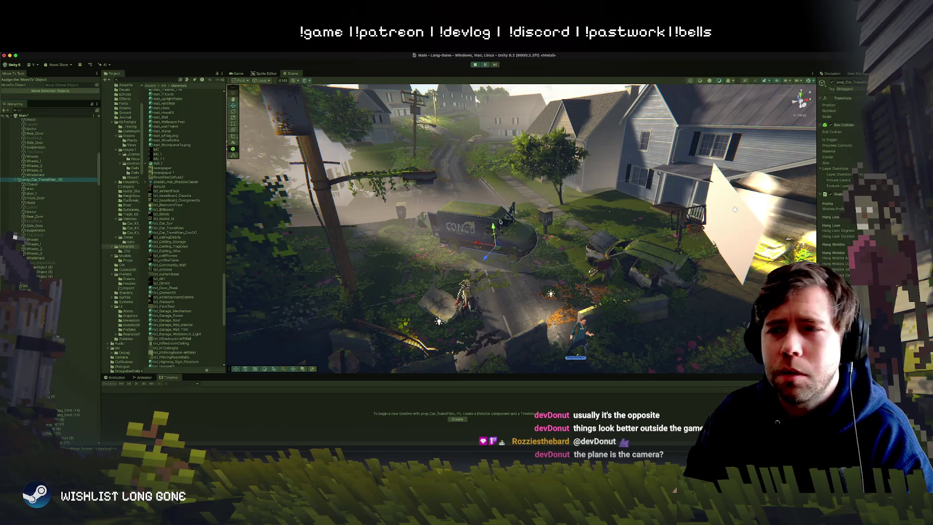
drag(496, 249, 525, 258)
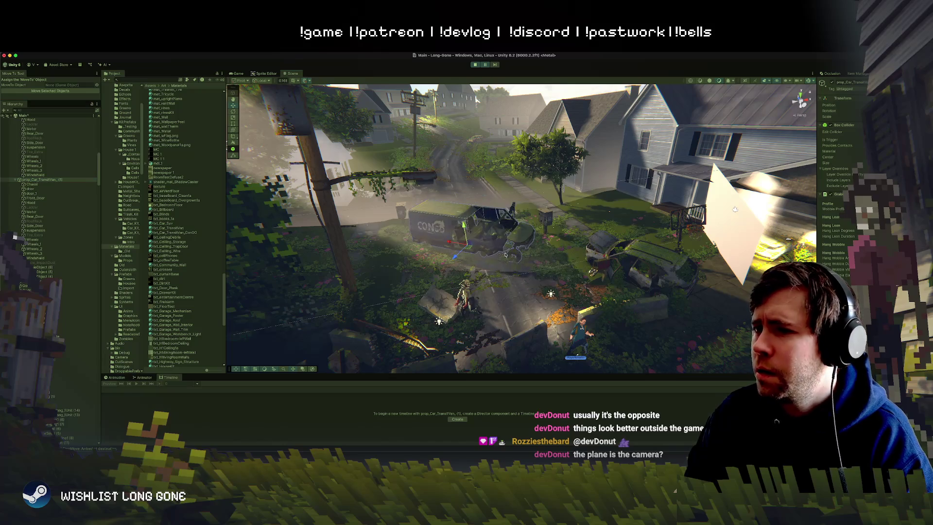
key(ctrl+z)
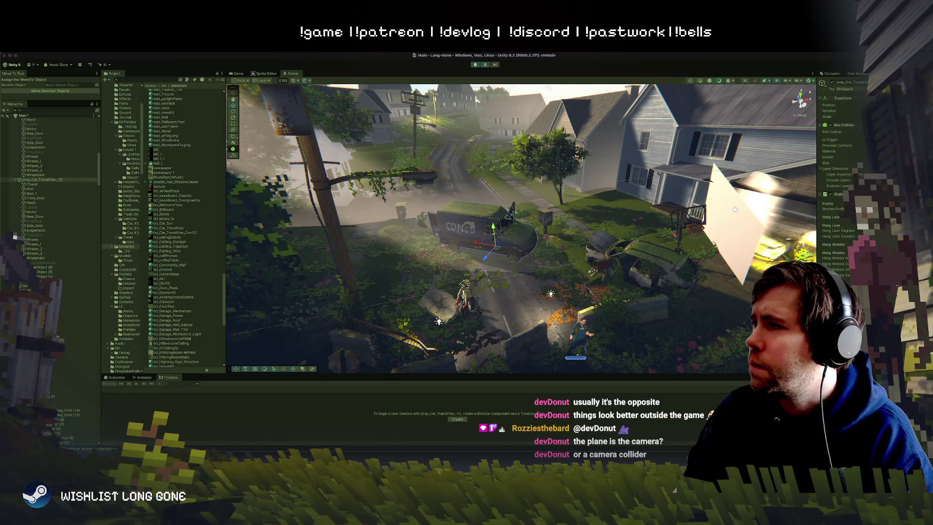
click(914, 82)
click(474, 188)
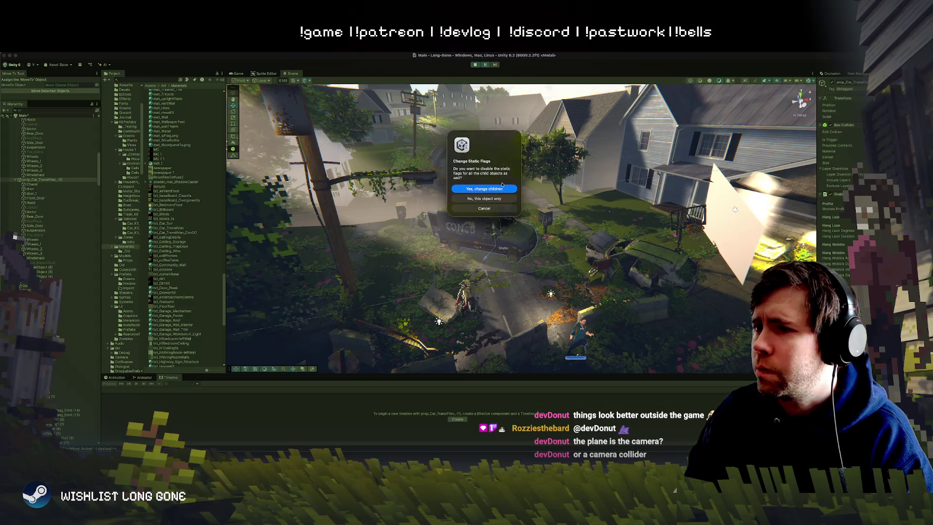
click(495, 189)
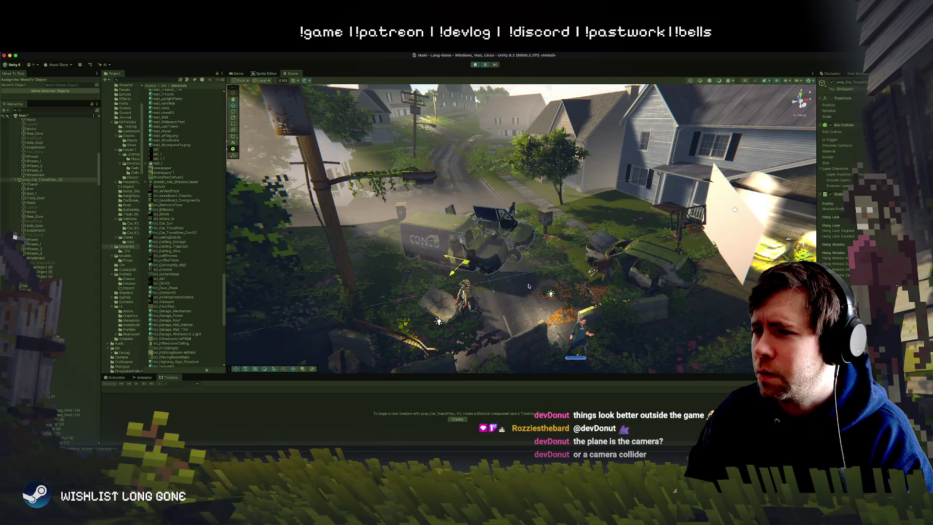
click(35, 198)
click(36, 185)
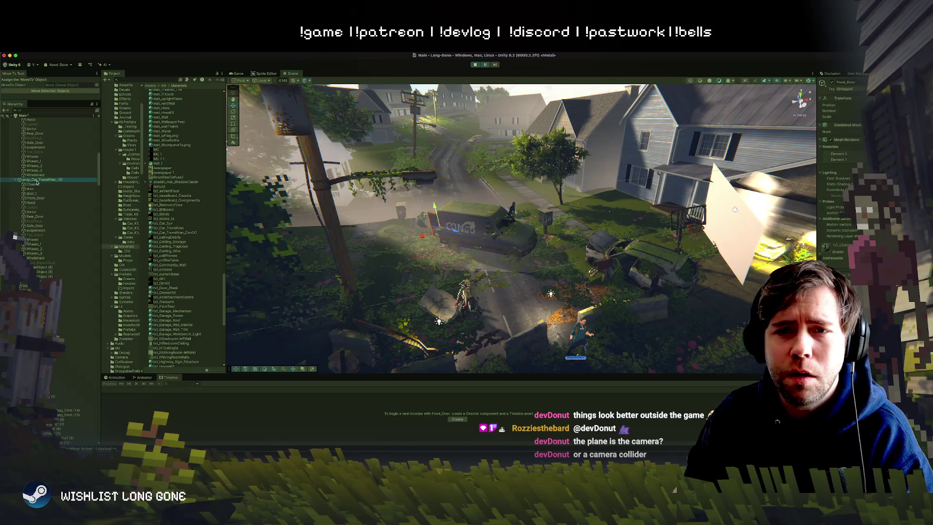
shift+click(35, 258)
click(496, 253)
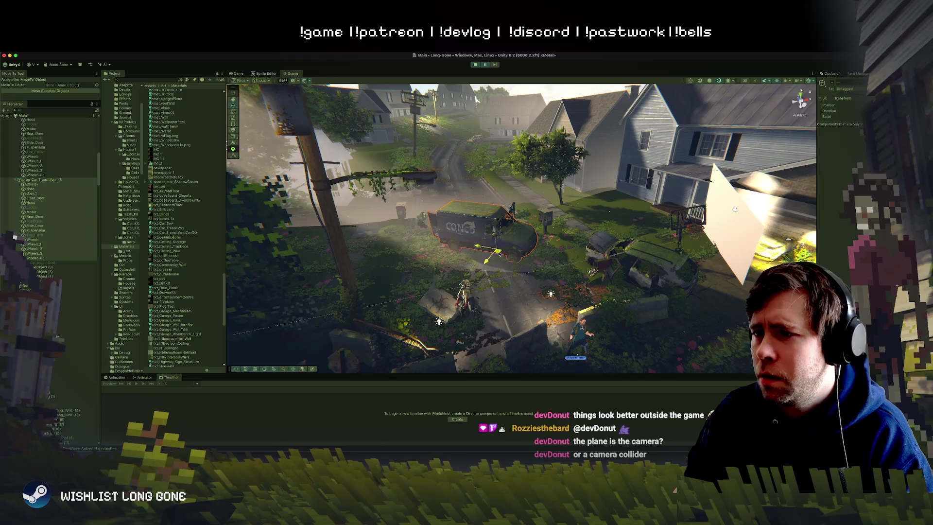
click(35, 216)
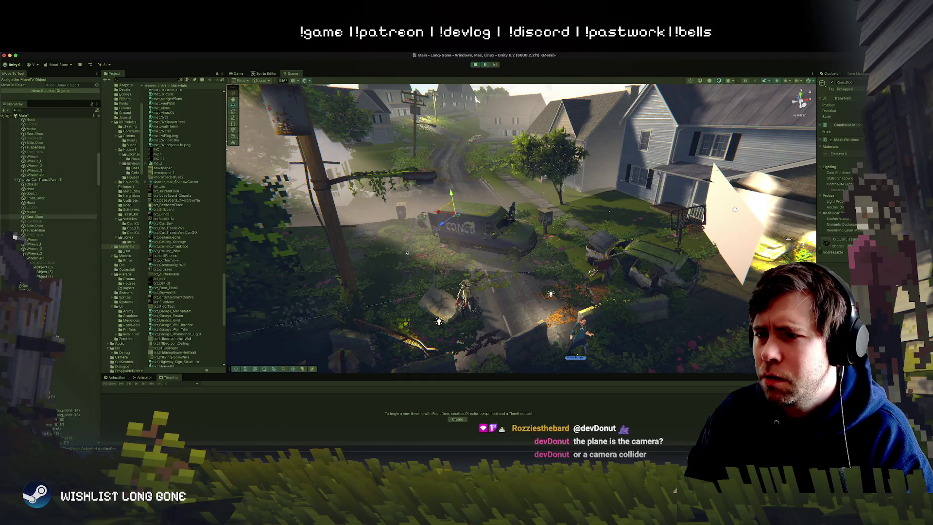
click(46, 180)
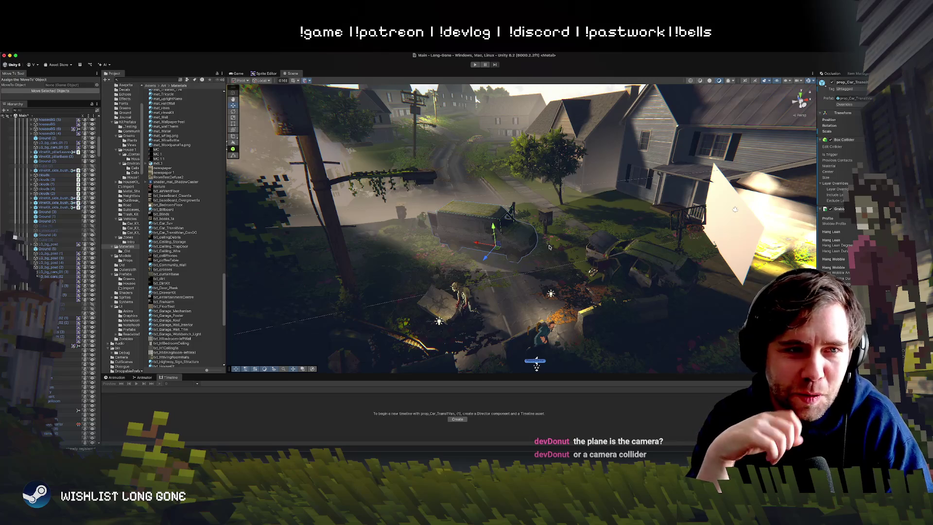
Step: Drag the second transit van down-right across the road and turn it into place
drag(509, 252, 538, 290)
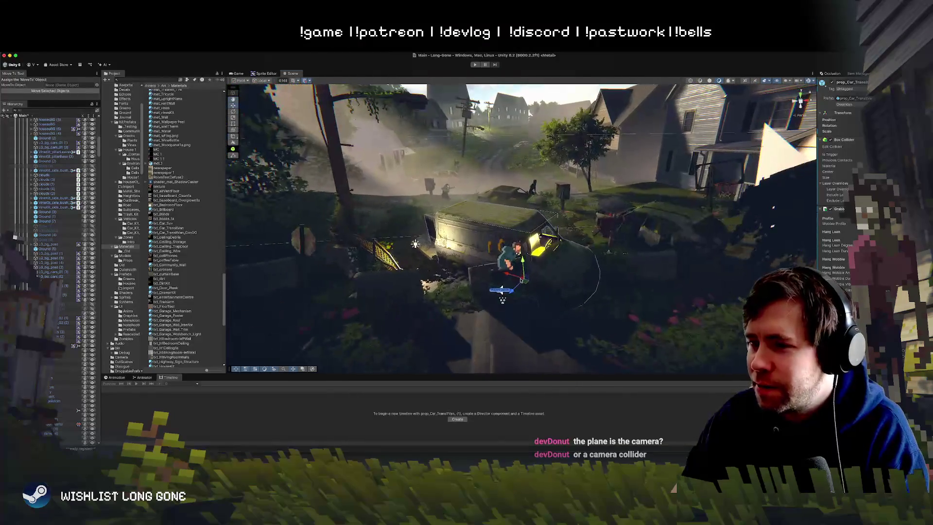
mouse_move(520, 280)
mouse_down()
mouse_move(527, 284)
mouse_move(532, 250)
mouse_move(484, 250)
mouse_move(533, 284)
mouse_move(462, 276)
mouse_move(438, 255)
mouse_up()
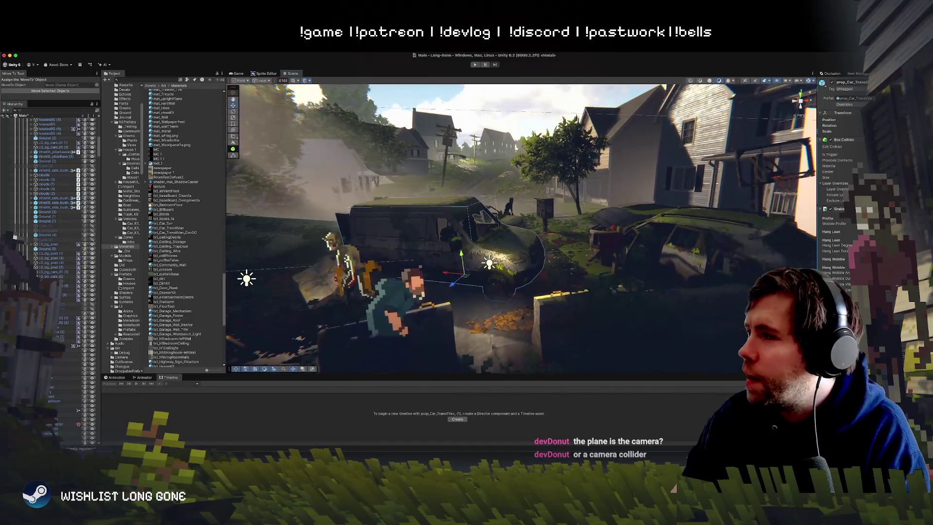
scroll(53, 259, up, 5)
scroll(44, 204, down, 10)
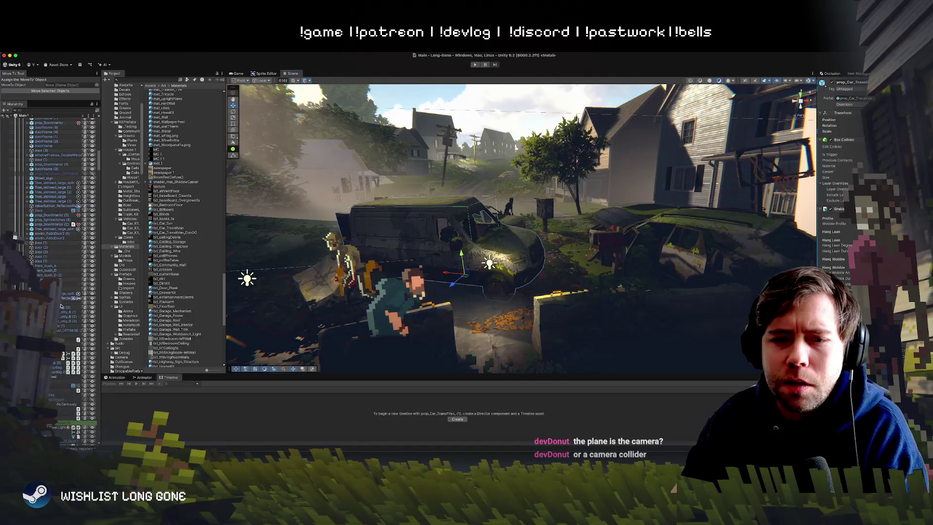
scroll(59, 291, down, 5)
Step: Select the van's Chassi, door, Hood, Rear_Door and Side_Door, and open their material picker
click(57, 250)
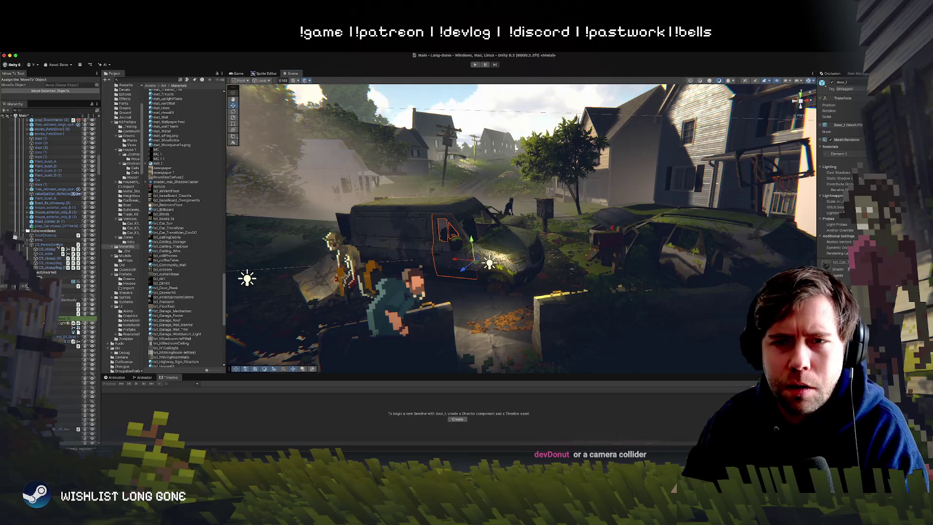
scroll(51, 182, down, 10)
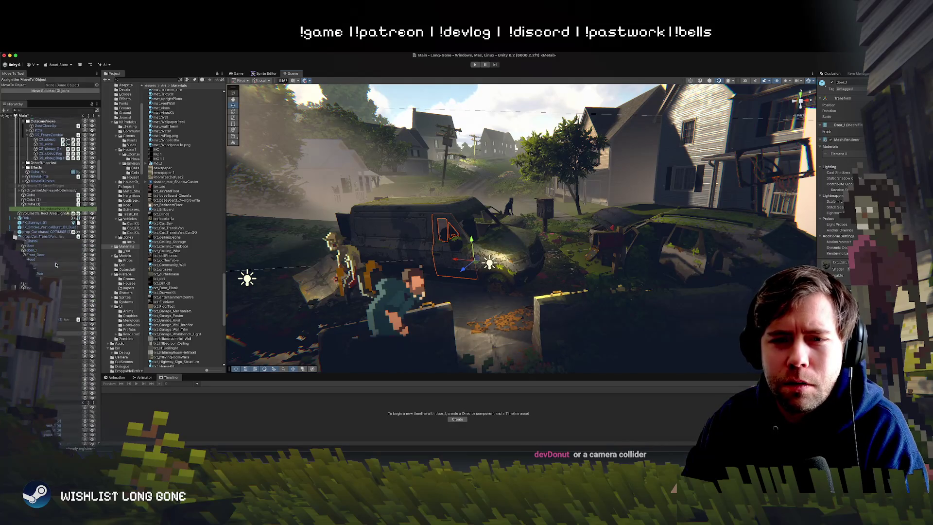
click(38, 227)
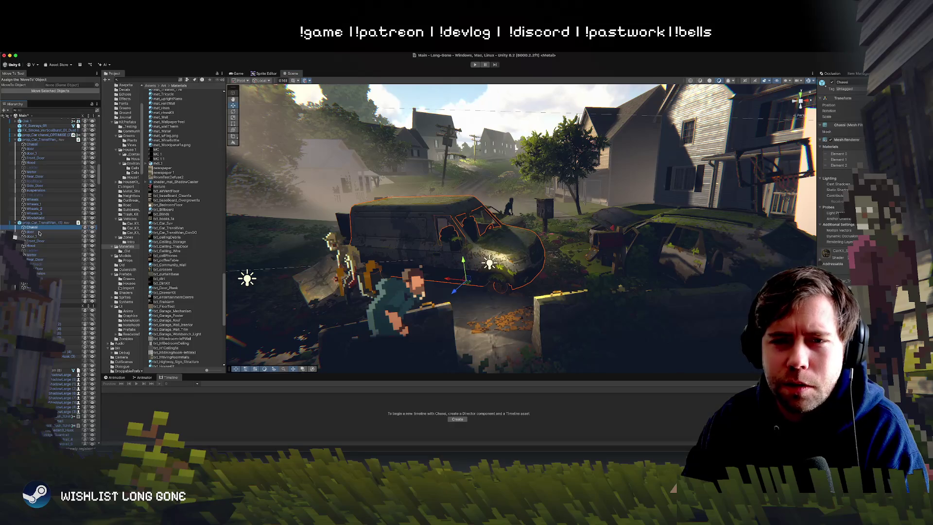
click(39, 233)
shift+click(36, 246)
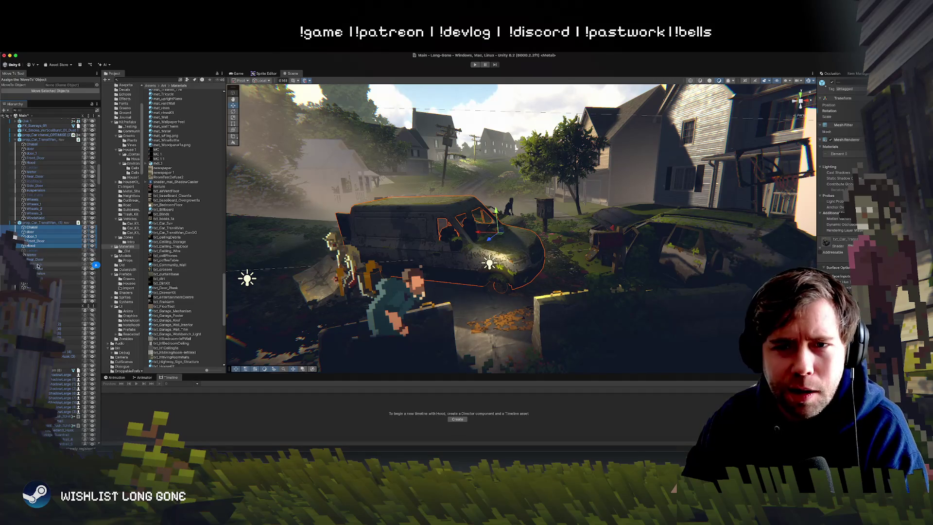
super+click(41, 260)
super+click(38, 269)
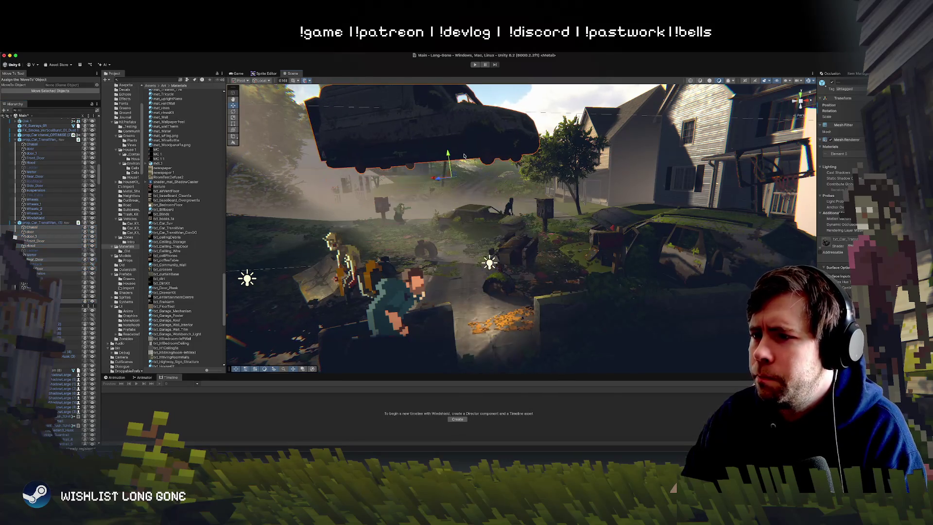
click(864, 153)
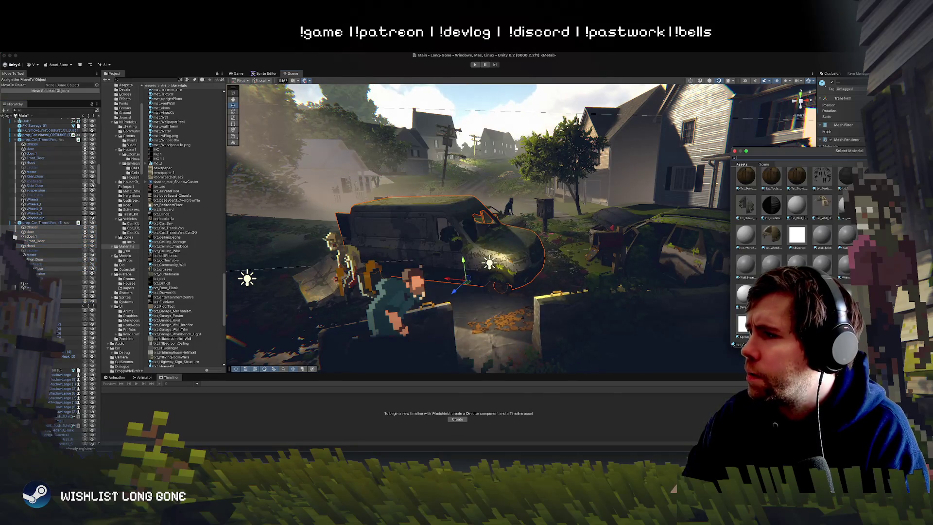
Step: Search the materials and apply the Congo txt_Car_Transit material to the van, then fly toward it
text(Congo)
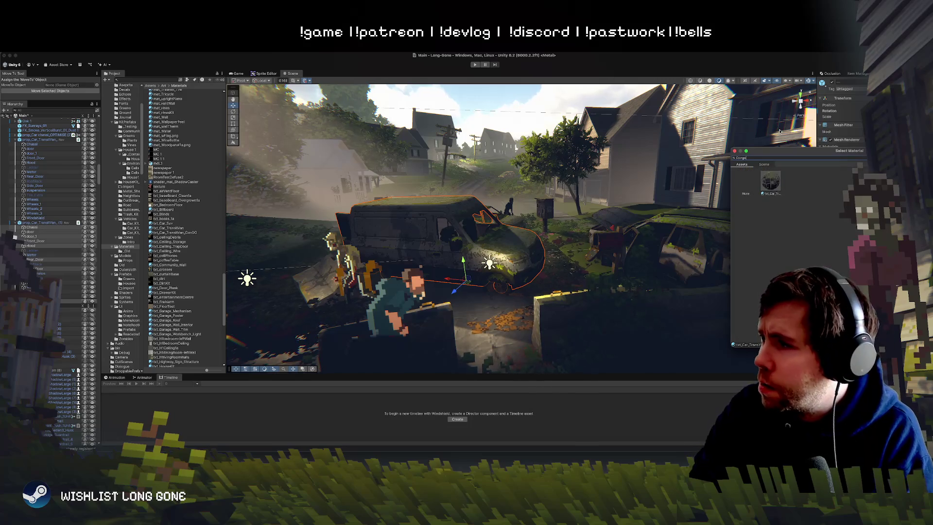
double_click(770, 184)
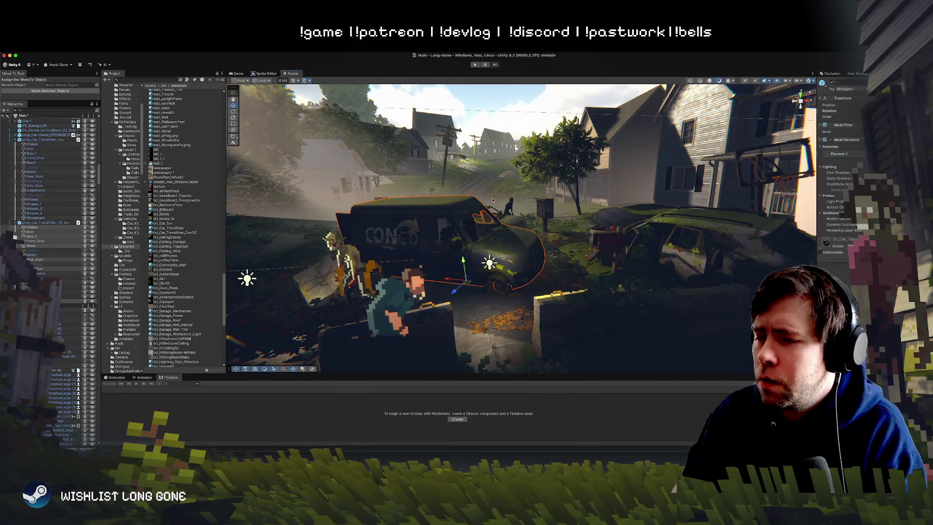
scroll(500, 239, up, 5)
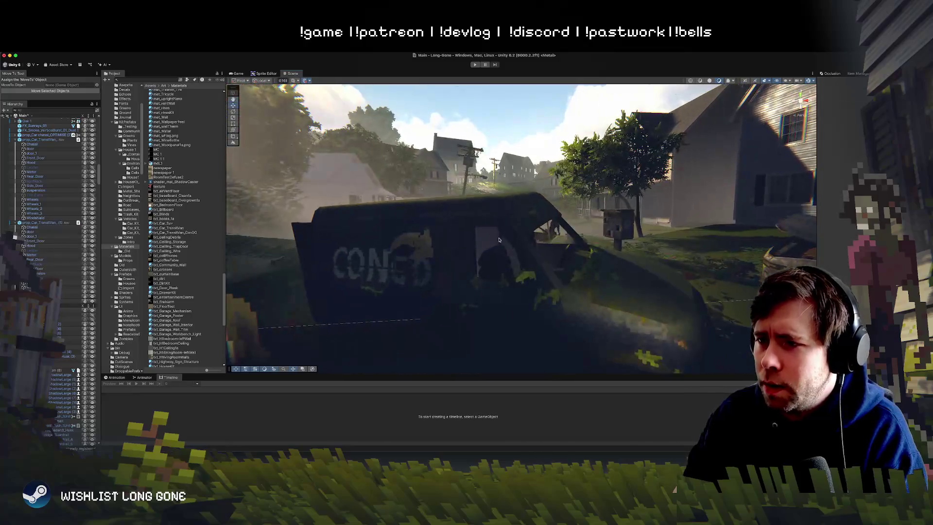
scroll(495, 229, down, 5)
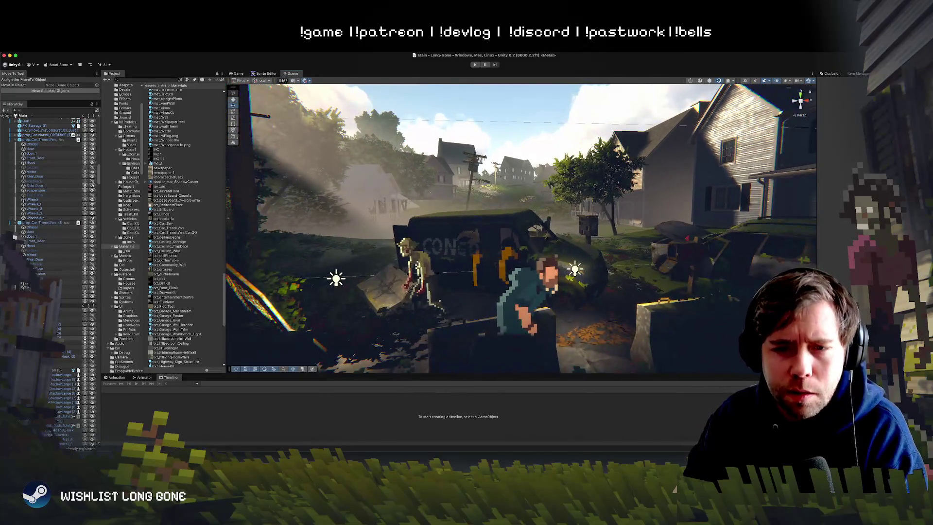
scroll(48, 243, down, 10)
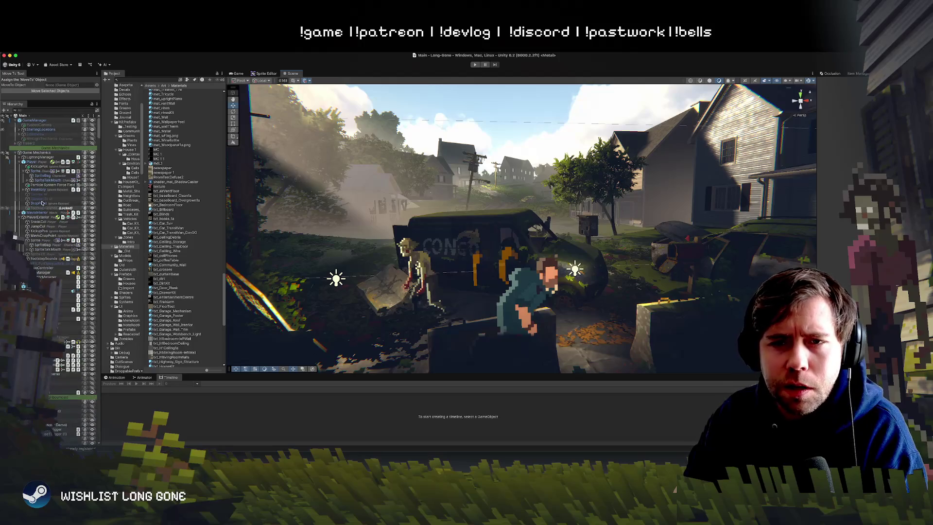
click(40, 157)
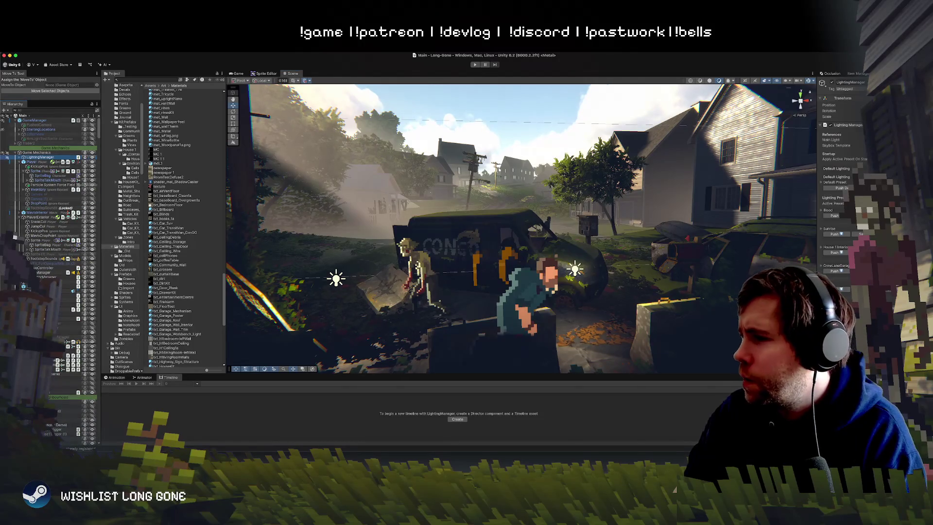
drag(467, 272, 434, 280)
key(w)
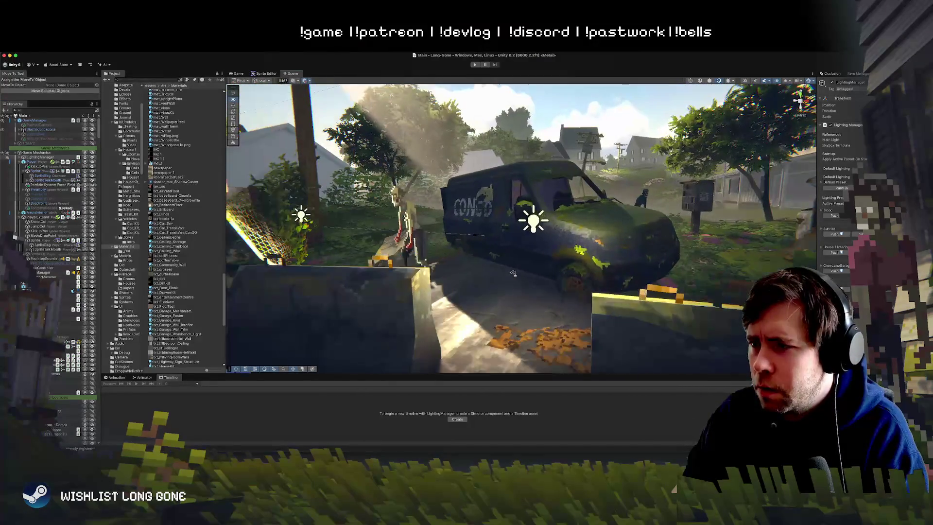
click(549, 200)
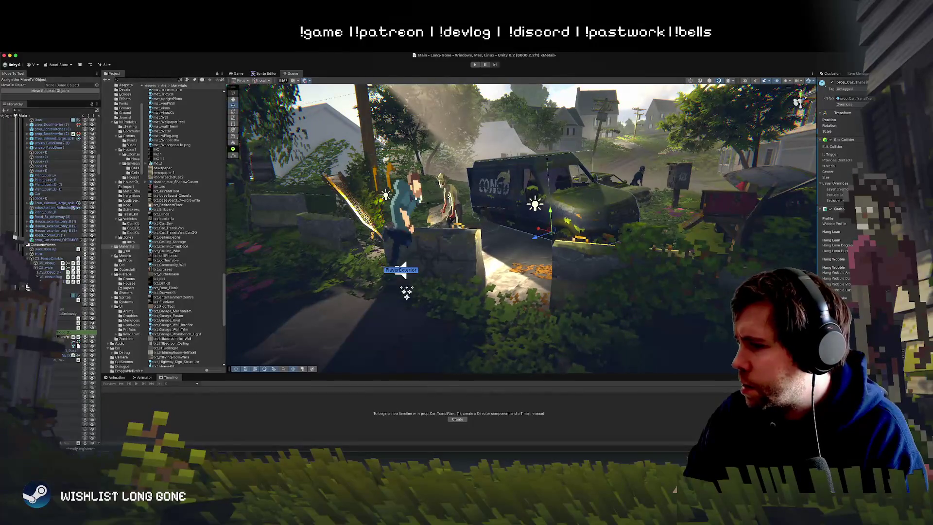
key(f)
key(f)
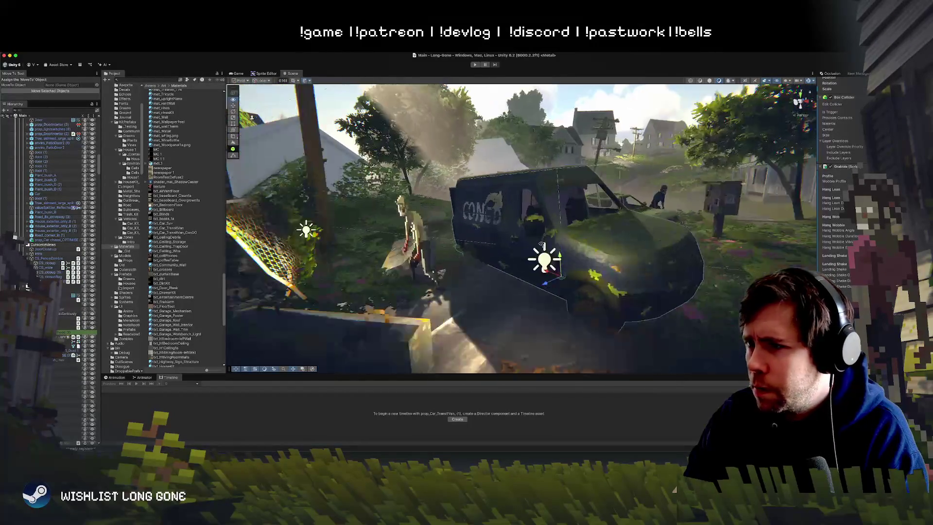
click(457, 215)
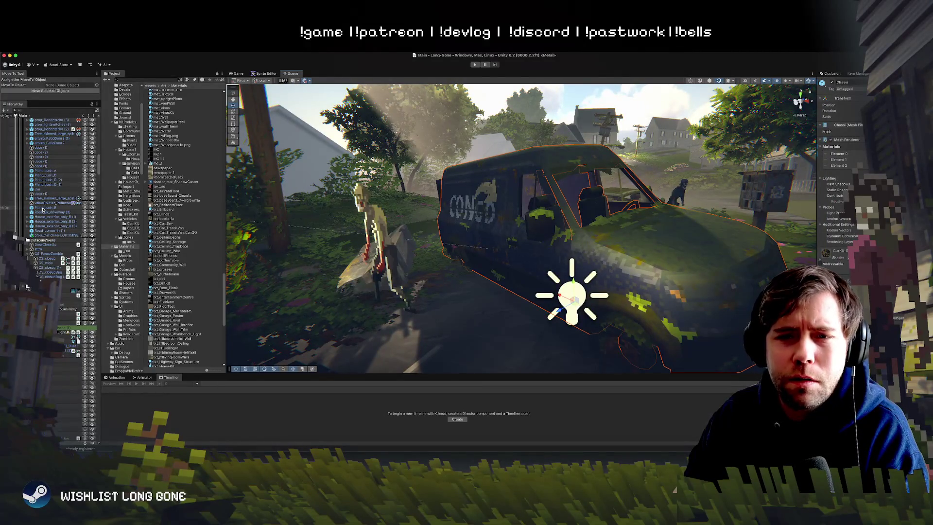
scroll(42, 209, down, 6)
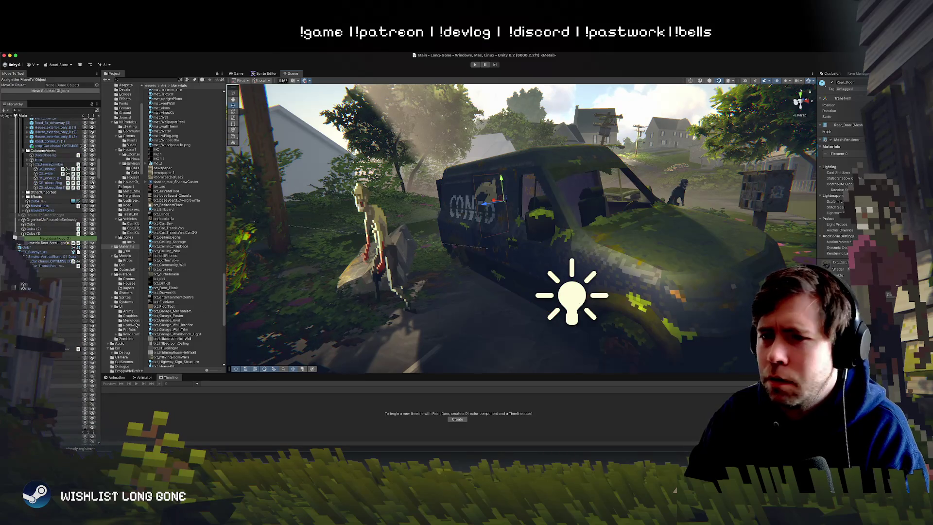
click(491, 209)
click(597, 189)
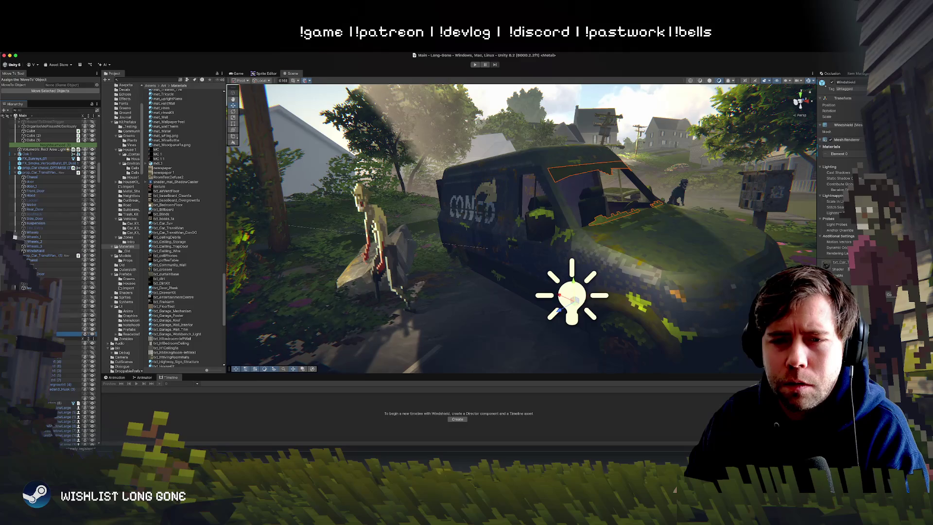
key(super+z)
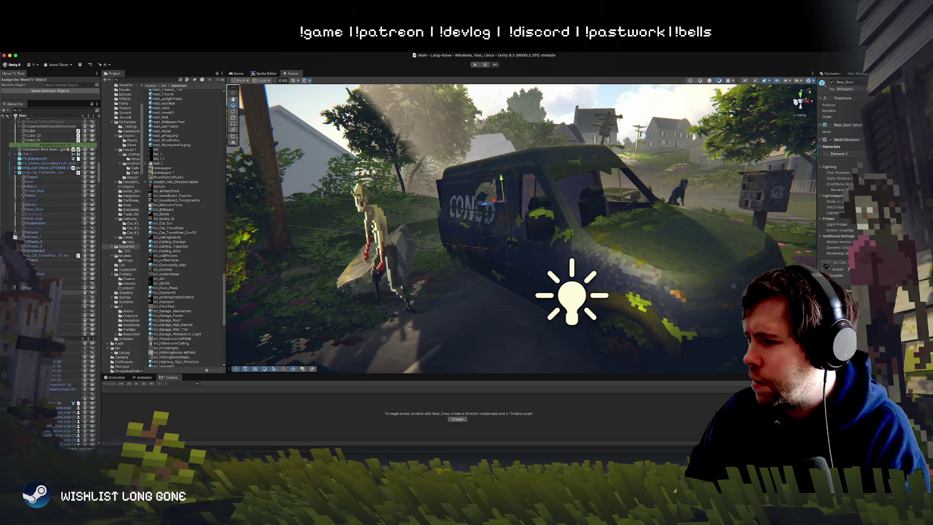
mouse_move(678, 307)
mouse_down()
mouse_move(704, 308)
mouse_move(683, 311)
mouse_up()
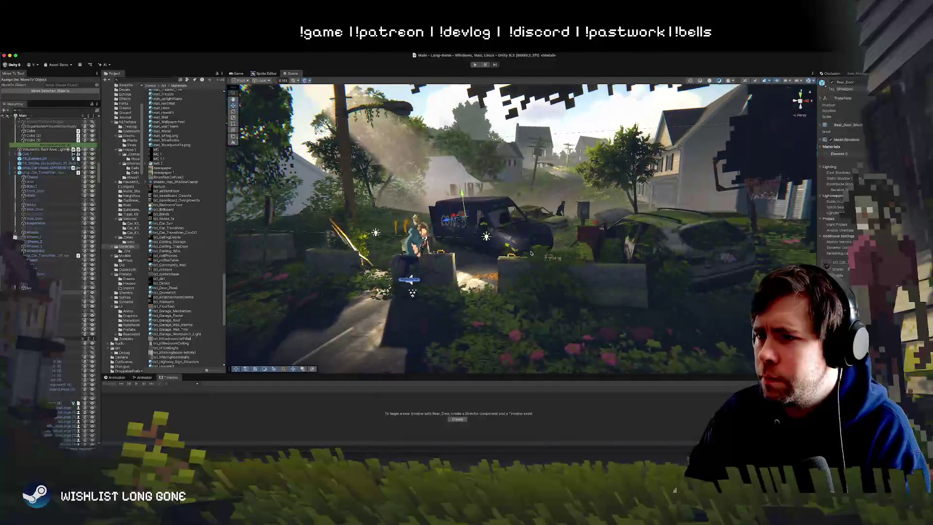
Step: Select the whole second van and move it closer to the camera at the lower-left roadside
click(531, 239)
click(531, 239)
drag(531, 239, 460, 235)
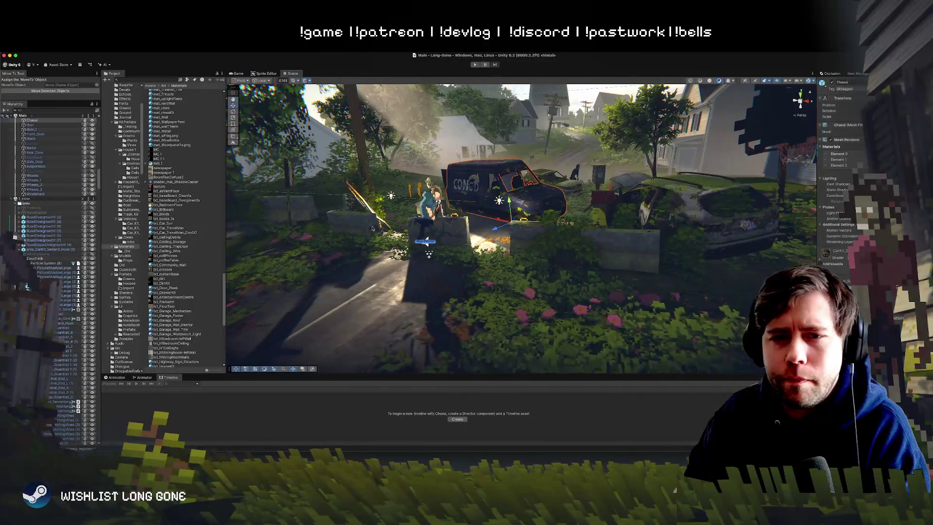
scroll(58, 214, up, 3)
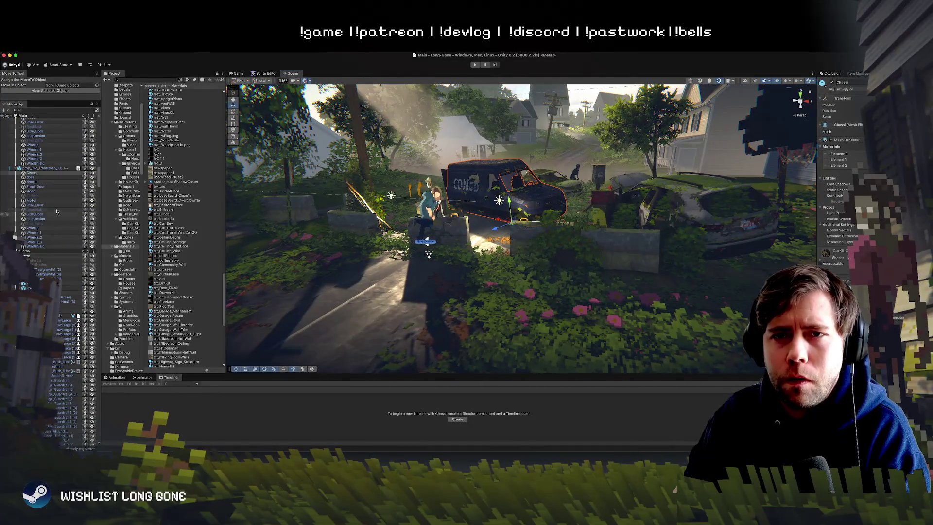
double_click(35, 169)
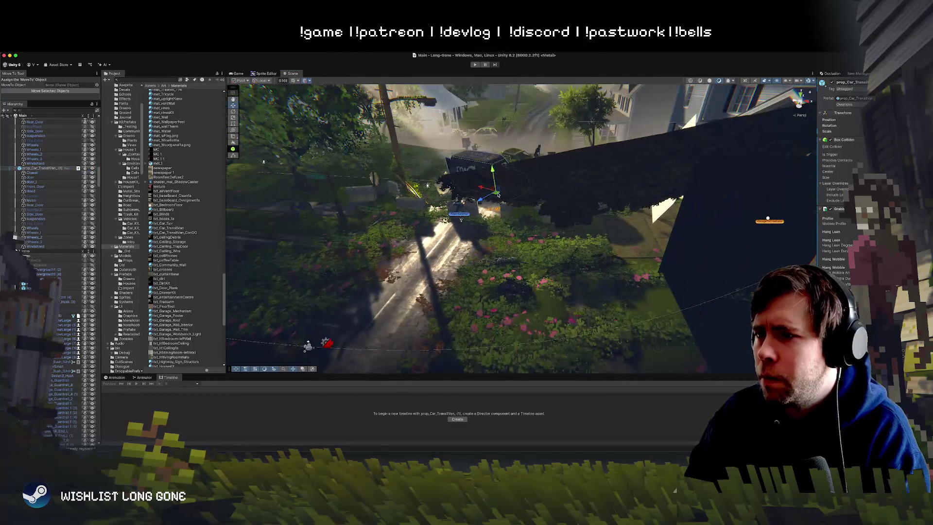
drag(497, 195, 488, 258)
mouse_move(422, 255)
mouse_down()
mouse_move(525, 193)
mouse_move(518, 244)
mouse_up()
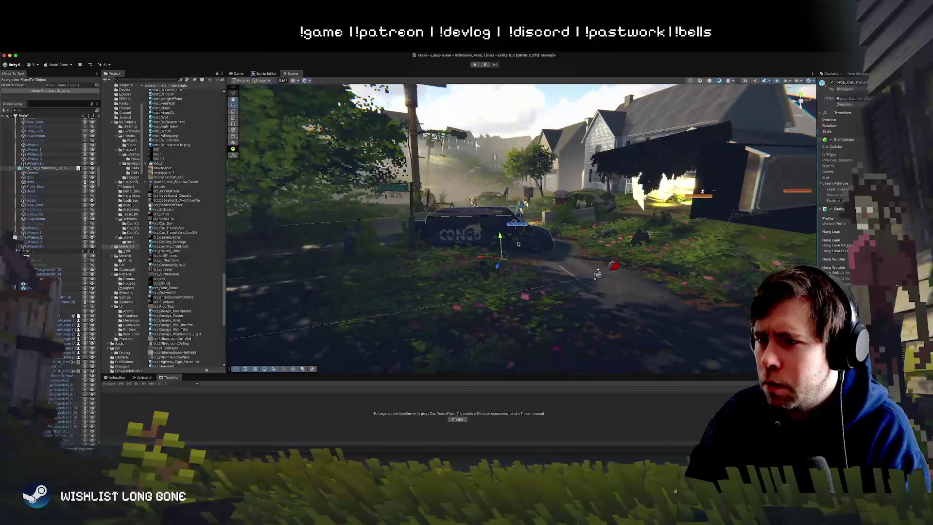
mouse_move(657, 275)
mouse_down()
mouse_move(659, 267)
mouse_move(709, 284)
mouse_up()
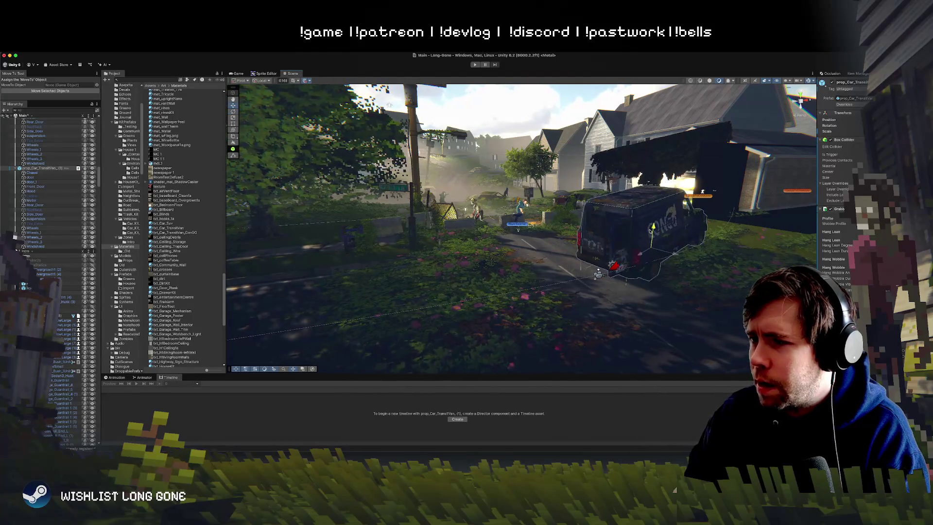
mouse_move(651, 256)
mouse_down()
mouse_move(362, 274)
mouse_move(370, 266)
mouse_move(402, 285)
mouse_up()
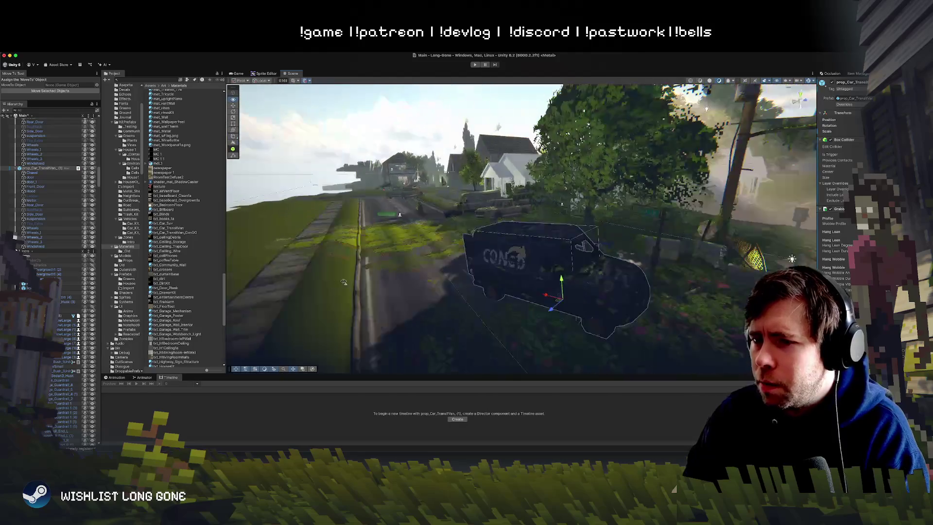
Step: Rotate the van to a new angle and nudge it slightly up and left
key(e)
mouse_move(479, 272)
mouse_down()
mouse_move(470, 260)
mouse_move(460, 274)
mouse_up()
key(w)
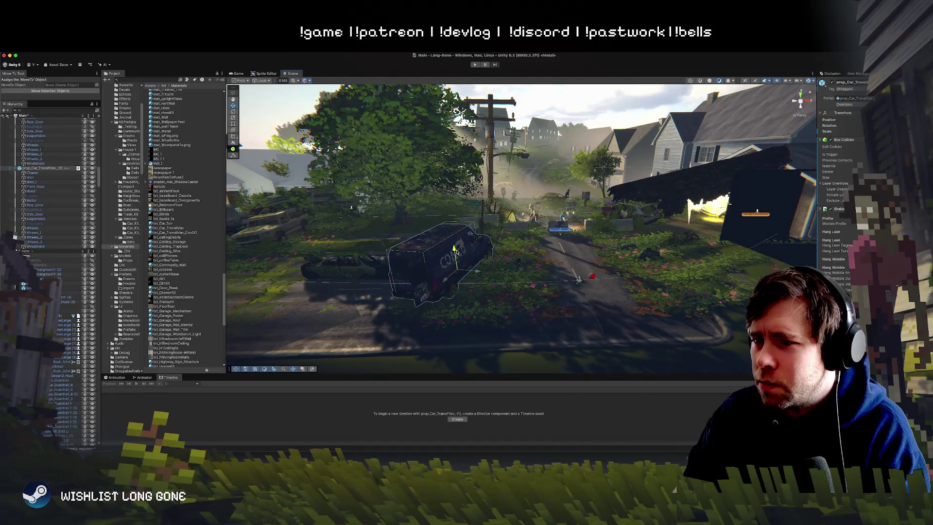
drag(460, 271, 455, 264)
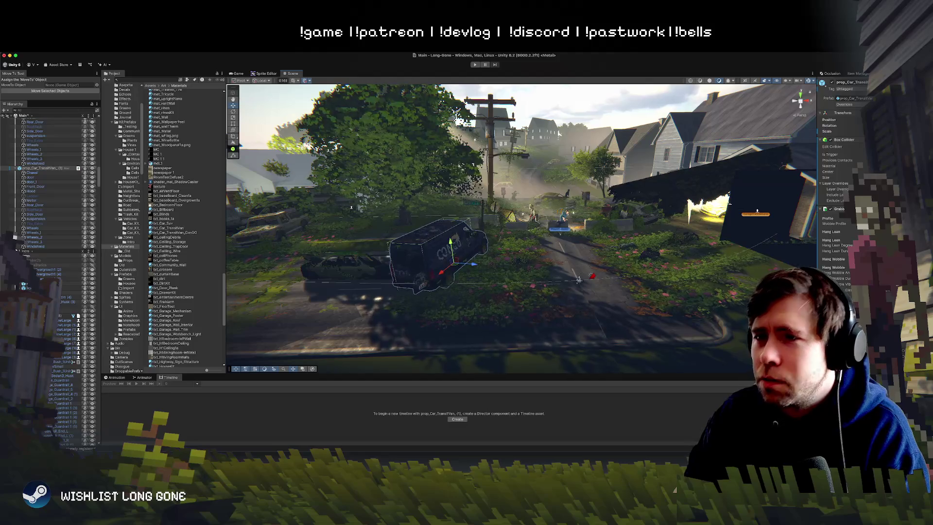
click(475, 64)
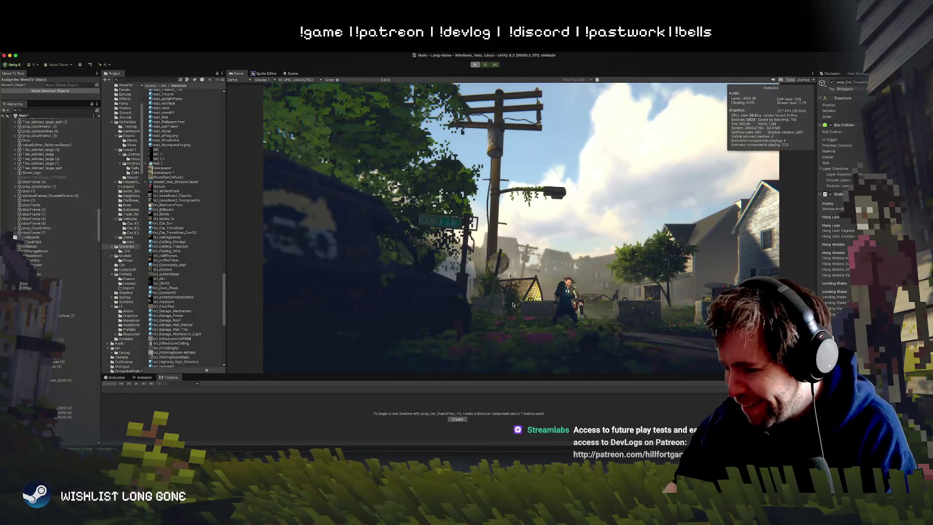
key(super+p)
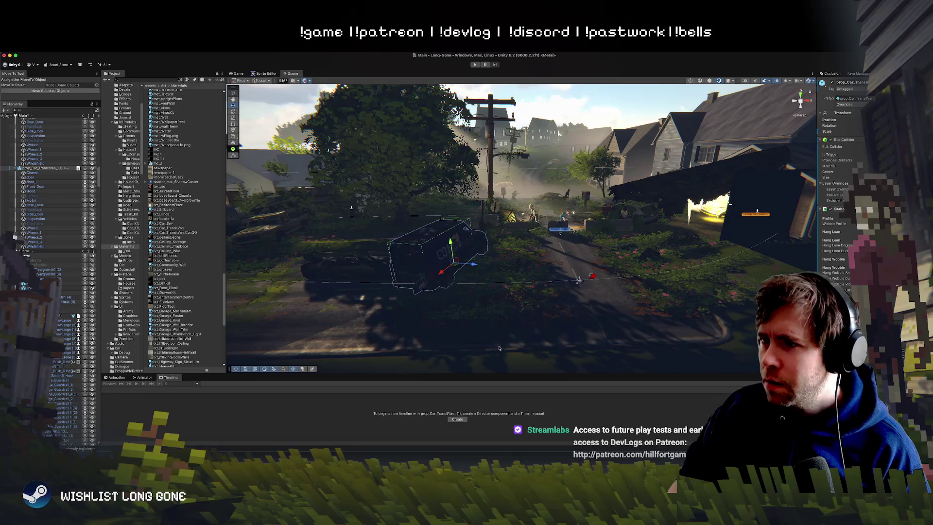
click(520, 196)
Step: Fly the Scene view past the houses to a new street viewpoint near the van
click(534, 198)
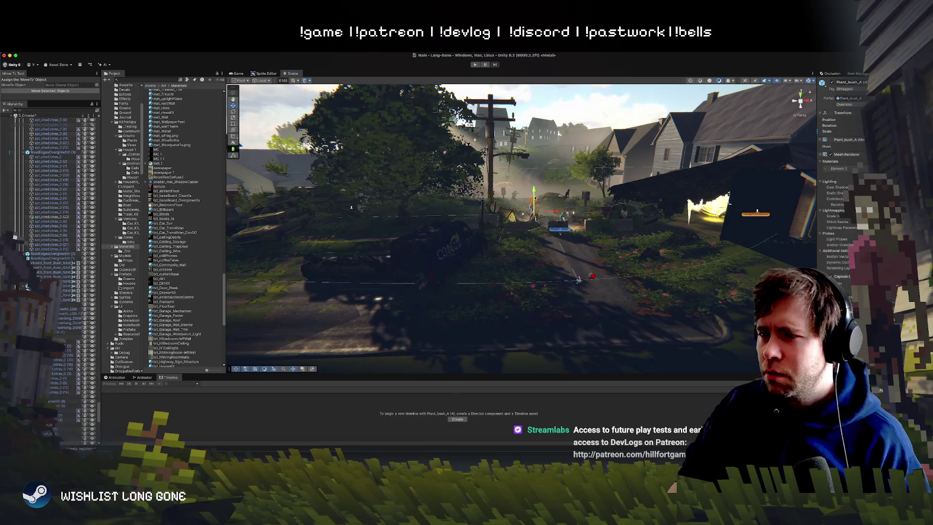
click(532, 198)
click(529, 199)
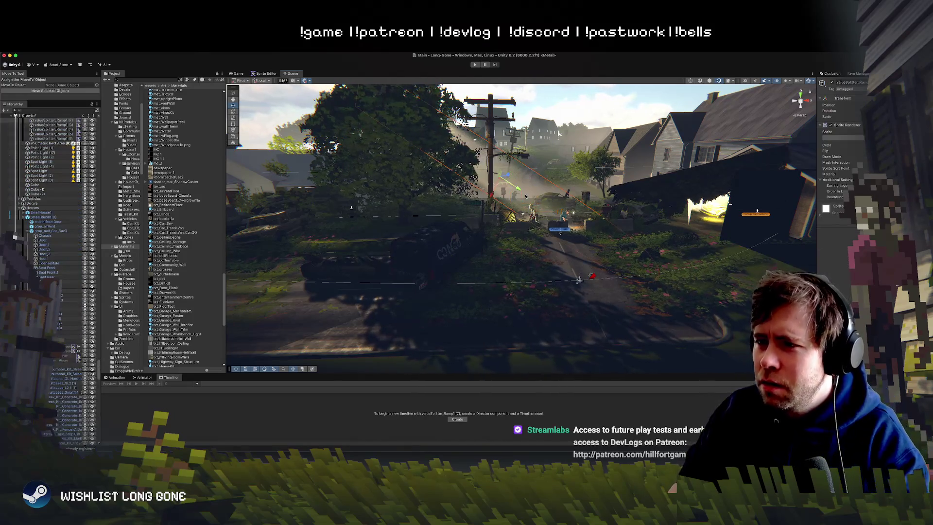
mouse_move(529, 199)
mouse_down()
mouse_move(636, 196)
mouse_move(548, 163)
mouse_move(541, 145)
mouse_move(539, 155)
mouse_up()
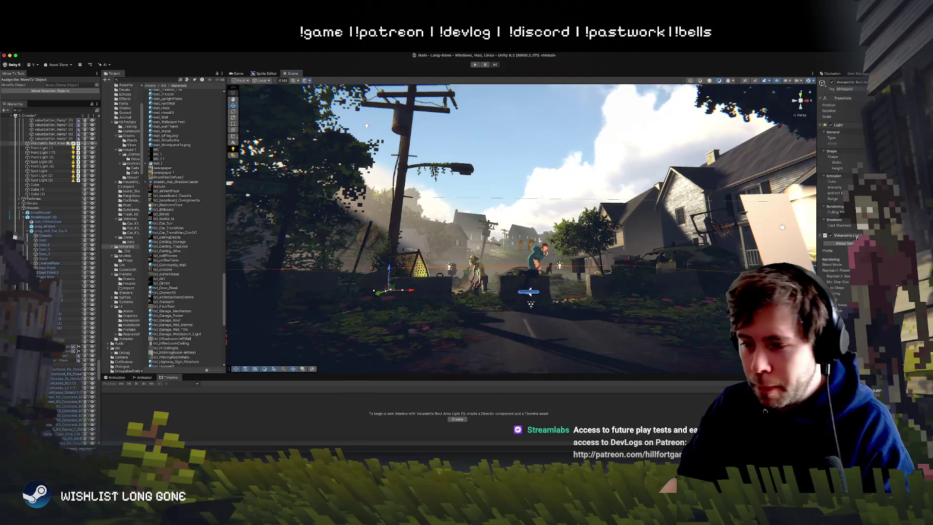
drag(460, 245, 460, 255)
Step: Select the transit van and turn it side-on to the street
click(526, 224)
mouse_move(526, 224)
mouse_down()
mouse_move(500, 239)
mouse_move(547, 227)
mouse_move(532, 241)
mouse_move(512, 232)
mouse_up()
key(e)
key(w)
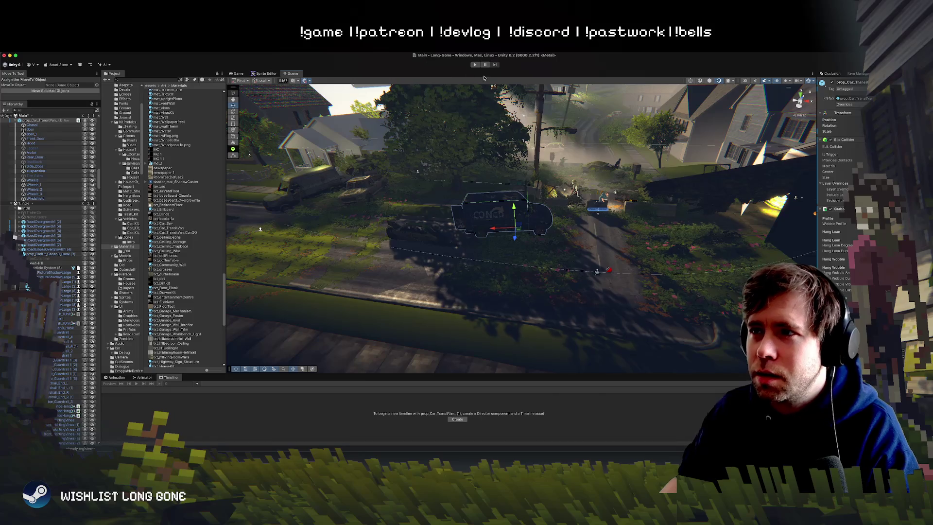
click(475, 65)
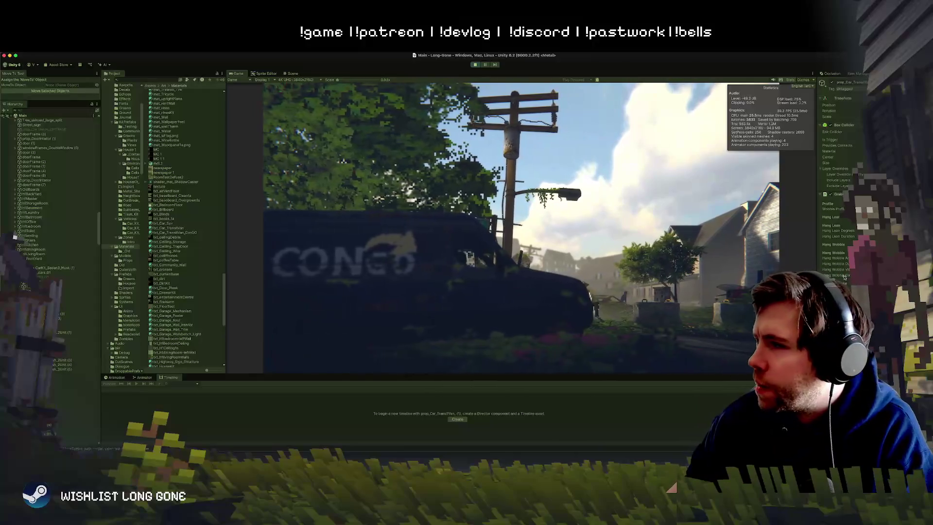
Step: Switch between Scene and Game views to check the van, then stop the test run
scroll(845, 286, down, 2)
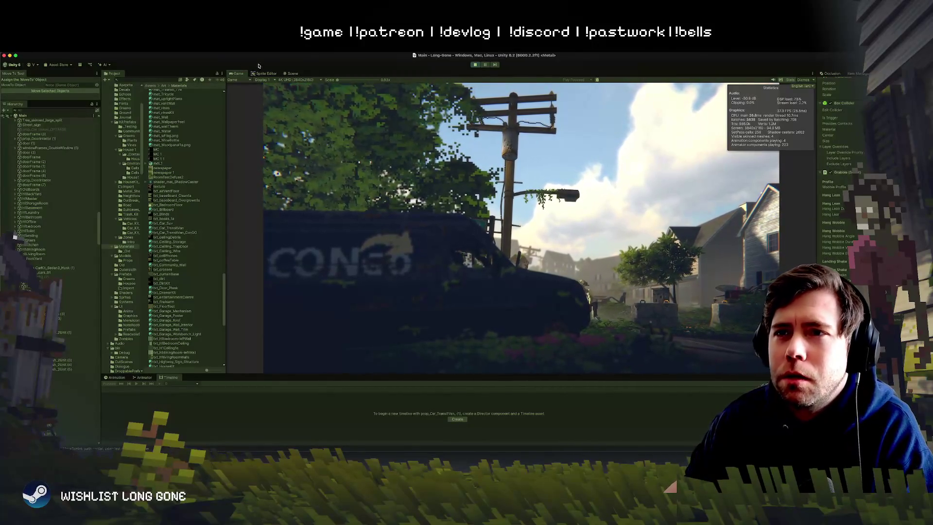
click(292, 74)
click(498, 215)
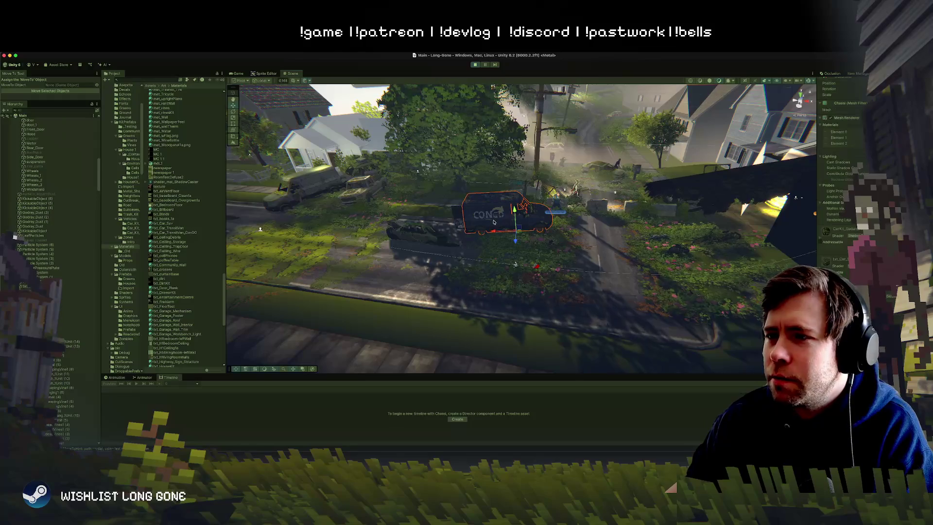
scroll(486, 243, up, 5)
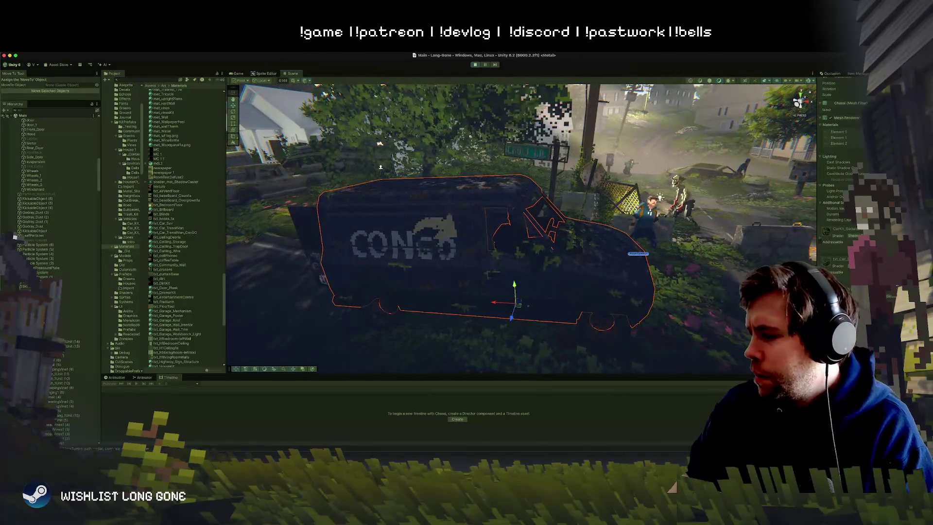
scroll(840, 170, down, 5)
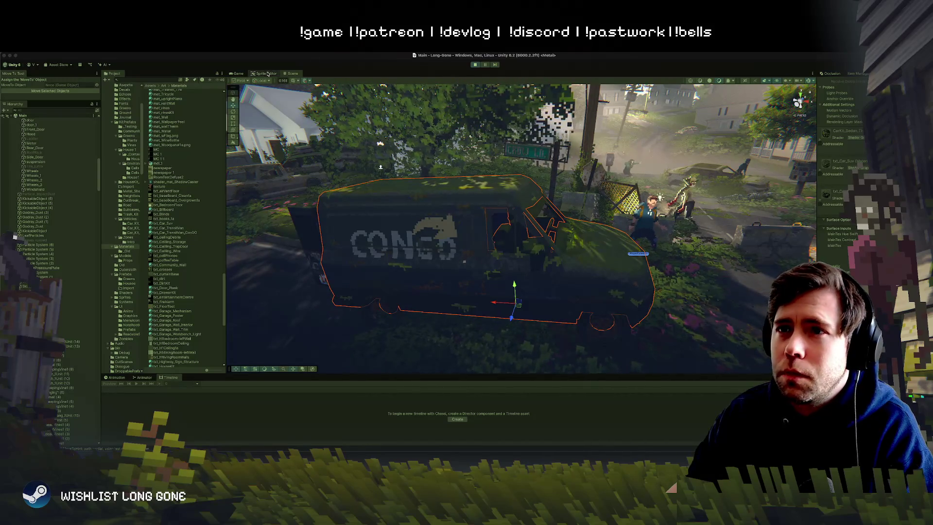
click(237, 74)
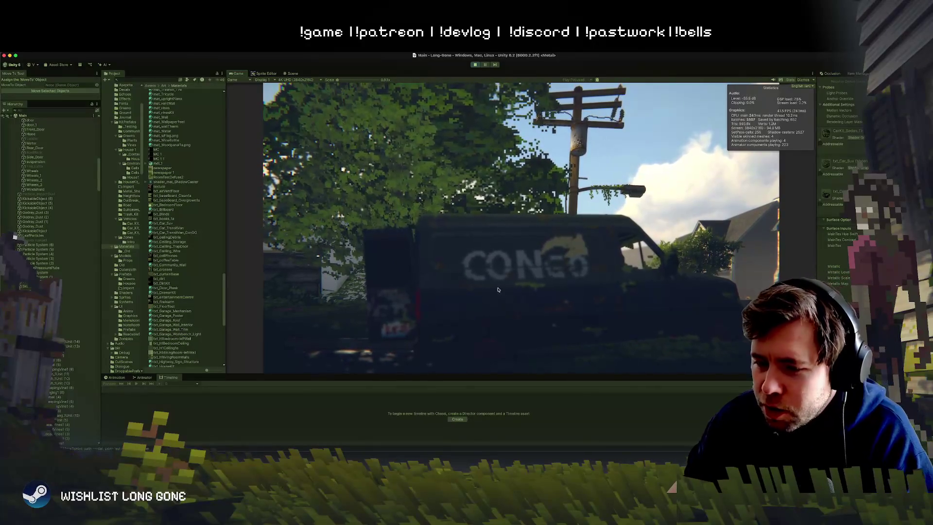
click(290, 73)
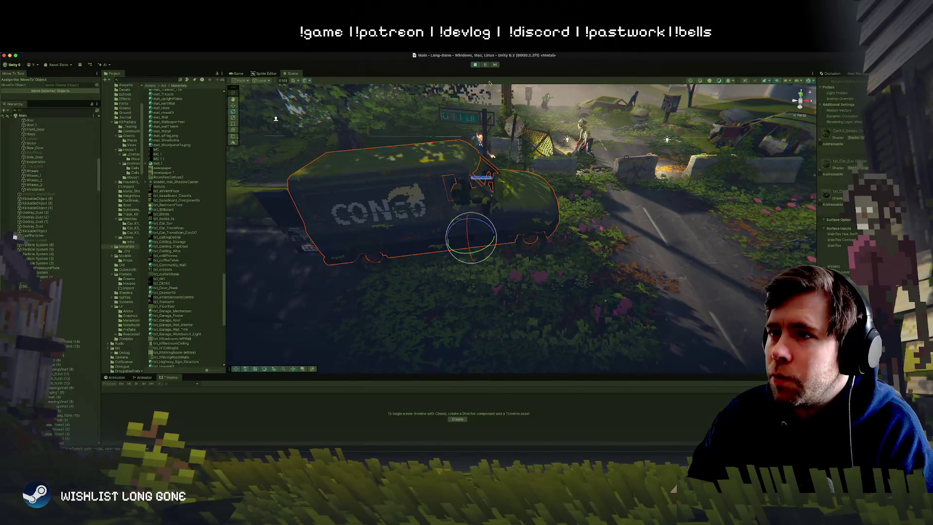
click(475, 64)
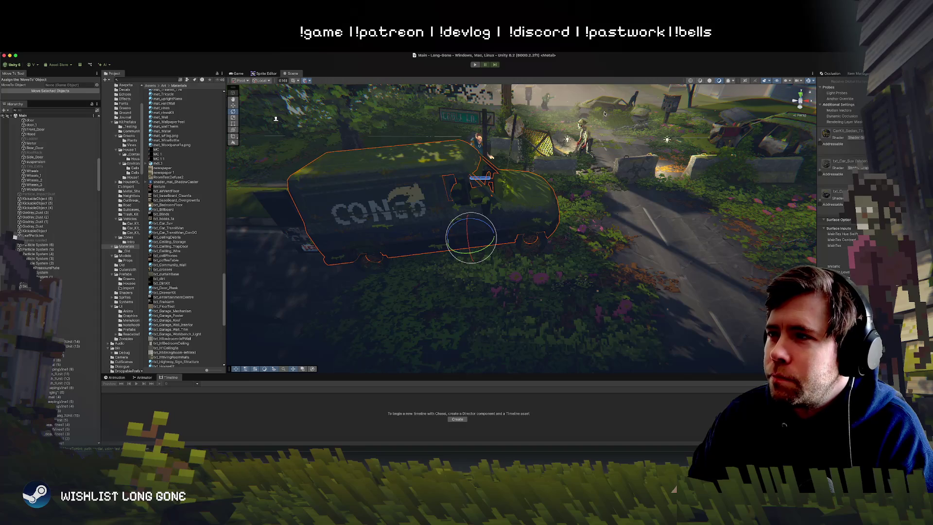
Step: Orbit around the van and turn it slightly about its vertical axis
drag(406, 212, 514, 188)
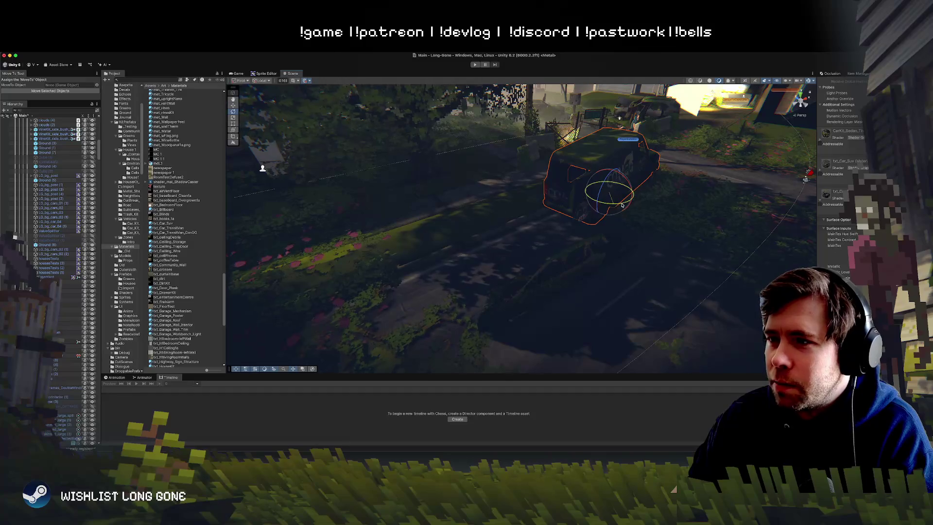
scroll(40, 242, up, 3)
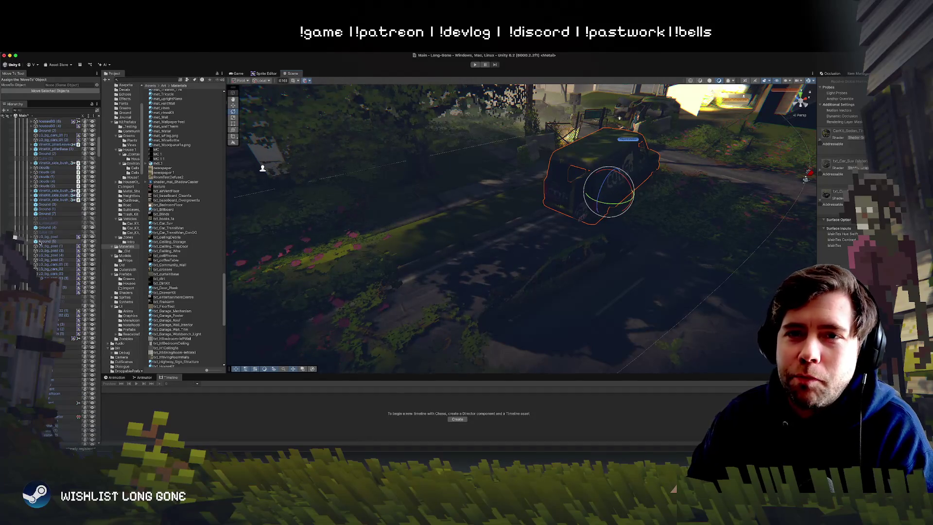
scroll(40, 242, up, 3)
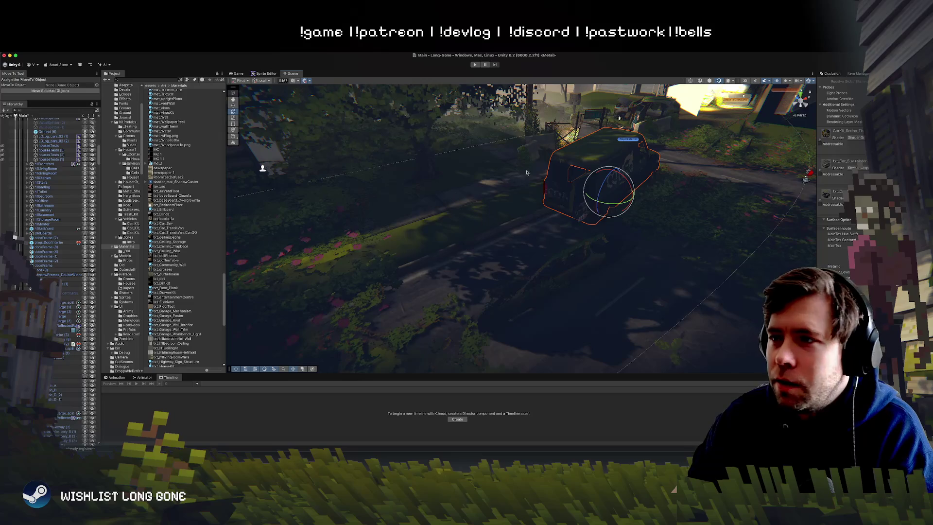
click(566, 160)
scroll(48, 243, down, 5)
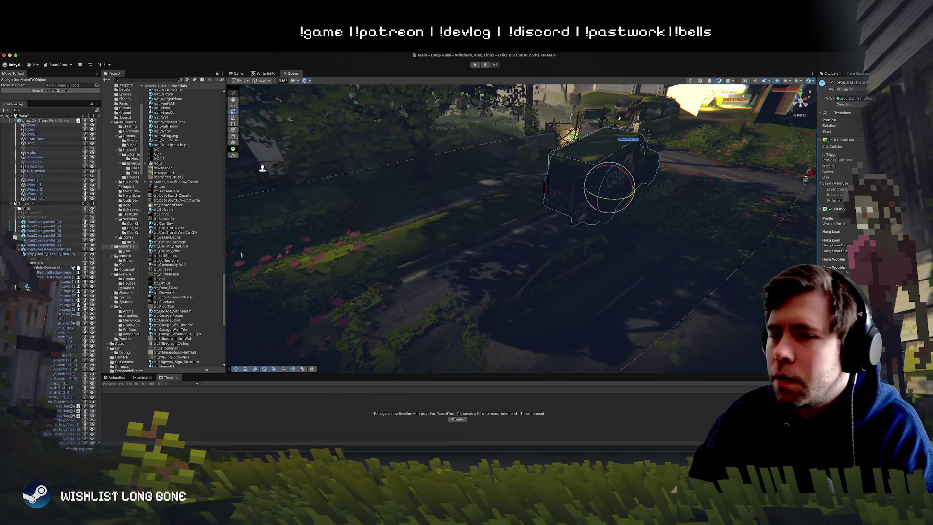
scroll(98, 152, up, 2)
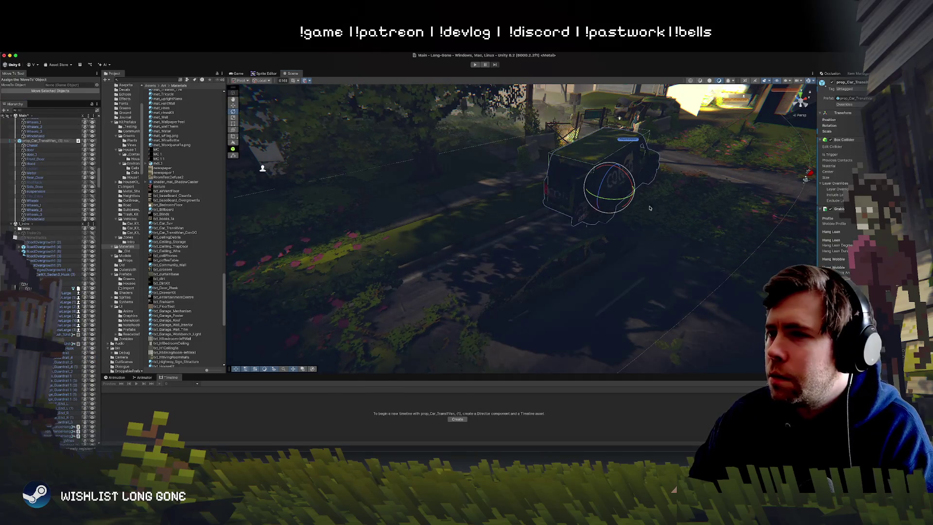
mouse_move(623, 204)
mouse_down()
mouse_move(630, 199)
mouse_move(549, 214)
mouse_move(359, 278)
mouse_move(620, 236)
mouse_move(651, 223)
mouse_move(645, 216)
mouse_up()
key(w)
key(e)
scroll(645, 216, down, 10)
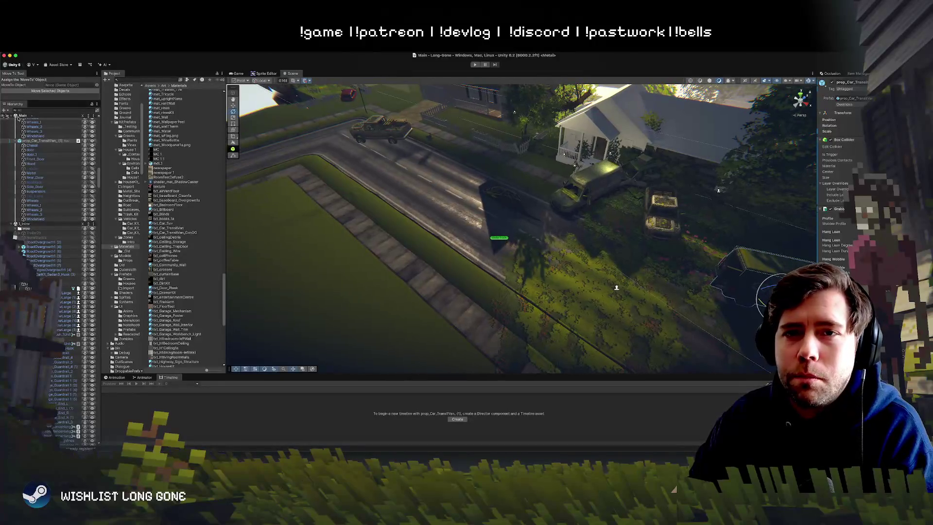
Step: Collapse the Main and 1_Intro scene lists in the Hierarchy and deselect the van
click(10, 121)
click(11, 120)
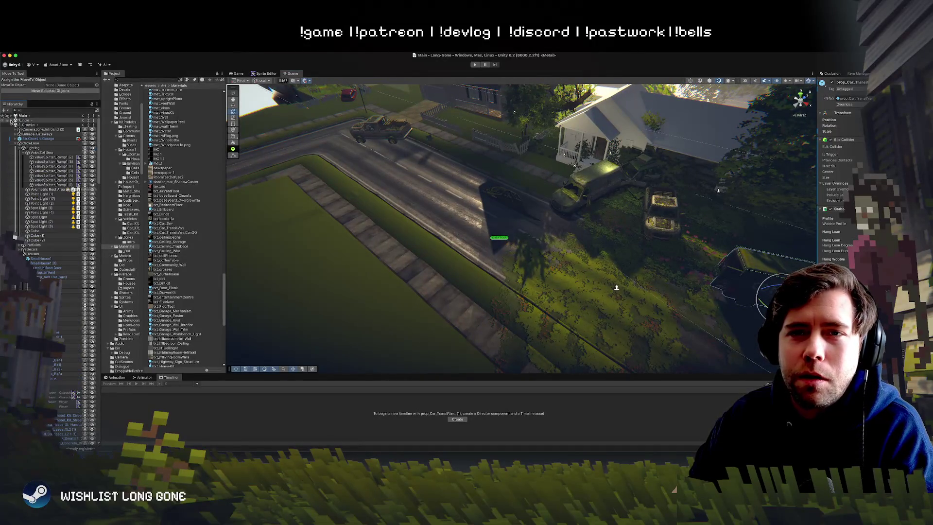
click(20, 177)
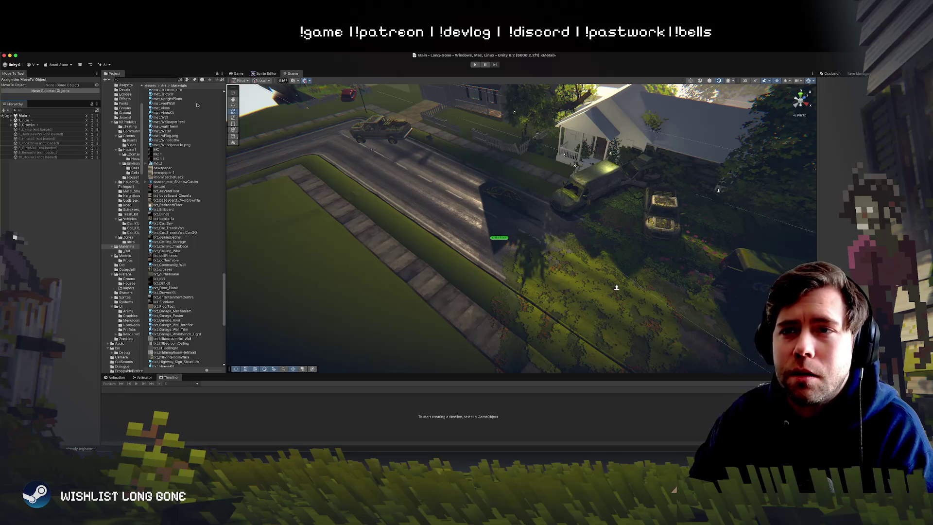
Step: Search 'gym', add the 0_gym scene to the open scenes, and fly to its test area
click(162, 79)
text(gym)
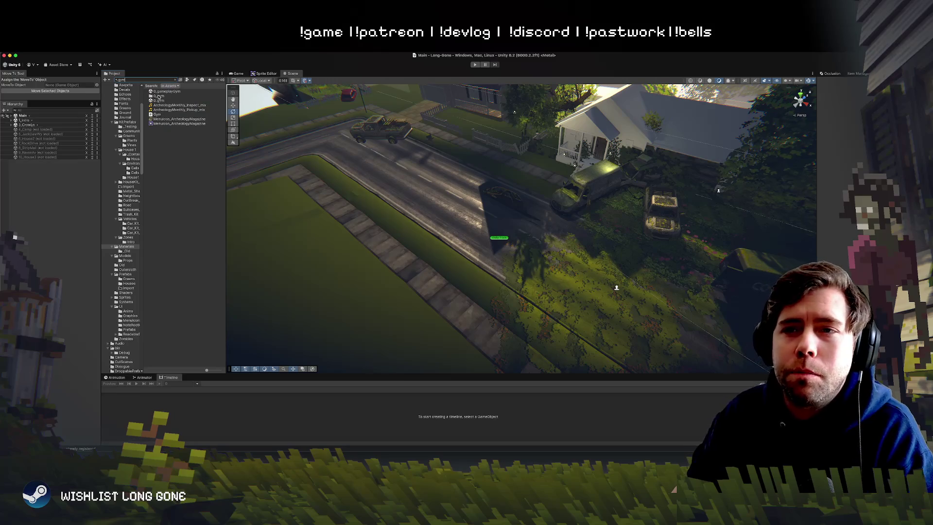
mouse_move(159, 101)
mouse_down()
mouse_move(44, 195)
mouse_move(39, 209)
mouse_up()
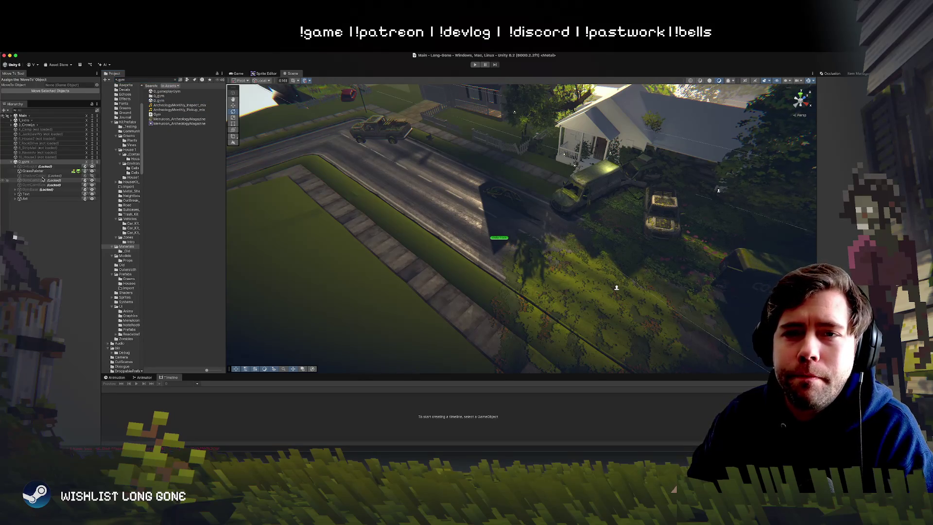
key(f)
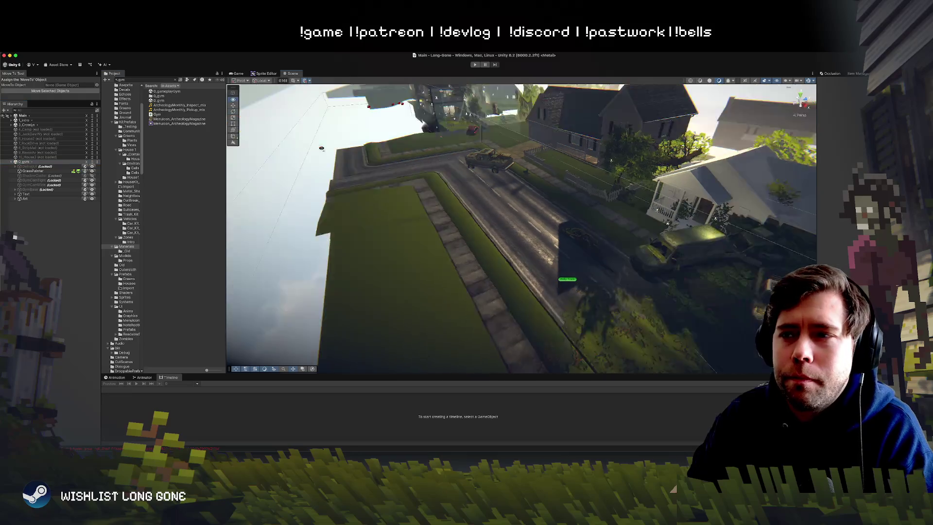
mouse_move(229, 113)
mouse_down()
mouse_move(277, 88)
mouse_move(310, 96)
mouse_move(311, 114)
mouse_move(460, 143)
mouse_move(399, 209)
mouse_up()
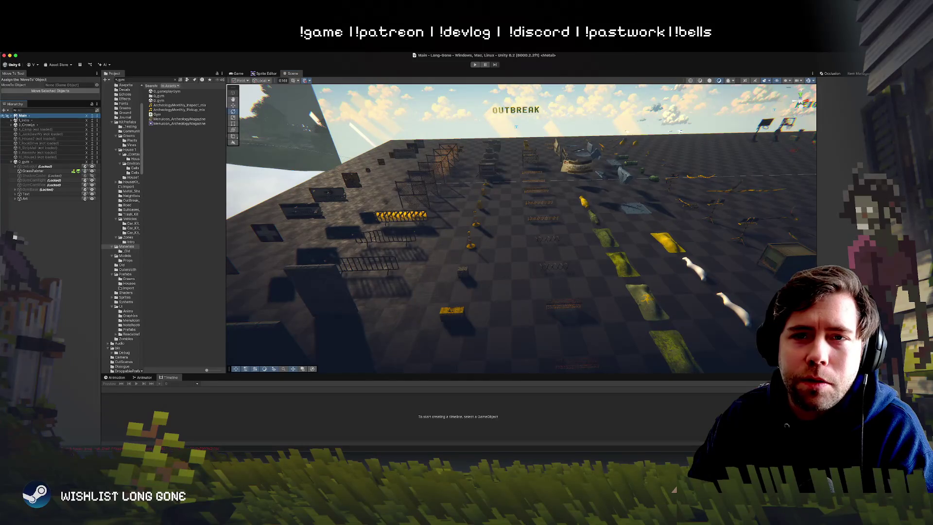
Step: Push the LightingManager's Default Preset to apply its lighting to the scene
click(11, 116)
click(39, 157)
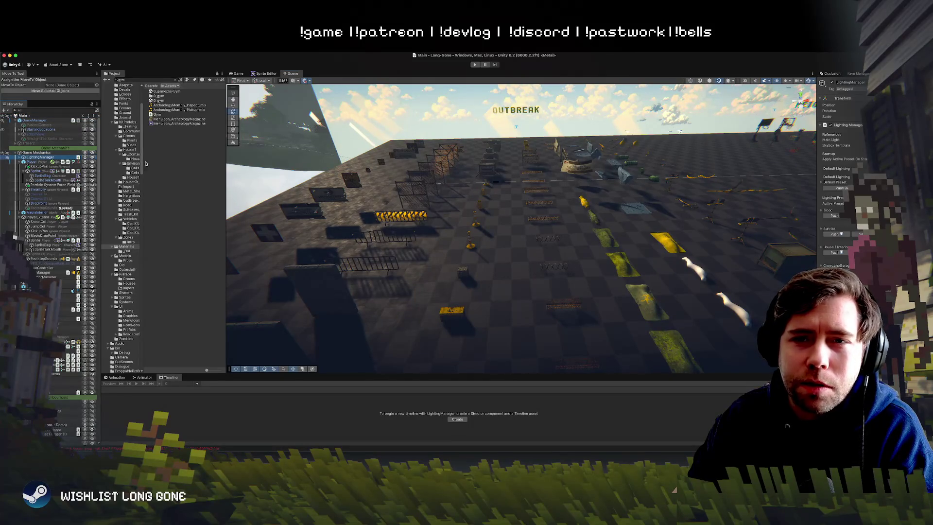
click(839, 189)
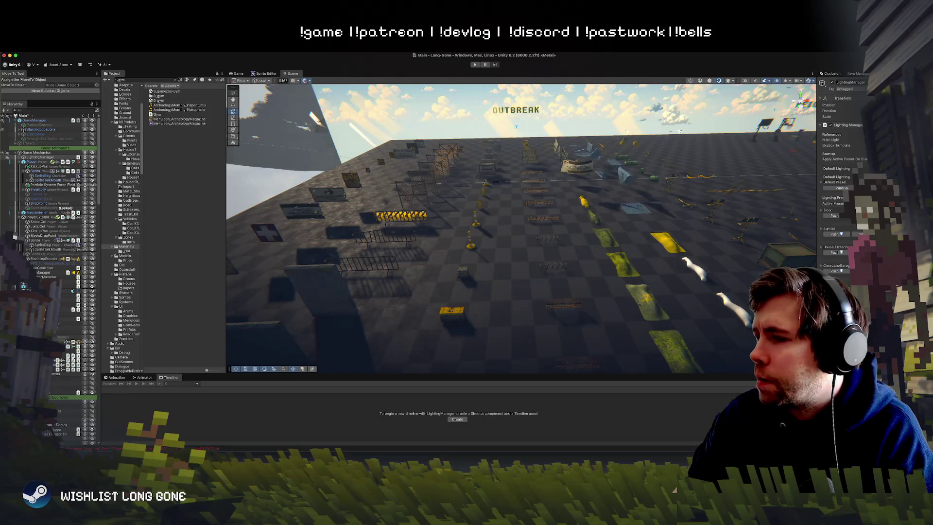
Step: Survey the gym's cardboard boxes, bins and trash props near the OUTBREAK sign
mouse_move(693, 212)
mouse_down()
mouse_move(668, 180)
mouse_move(718, 107)
mouse_up()
mouse_move(684, 162)
mouse_down()
mouse_move(642, 164)
mouse_move(625, 179)
mouse_move(647, 143)
mouse_up()
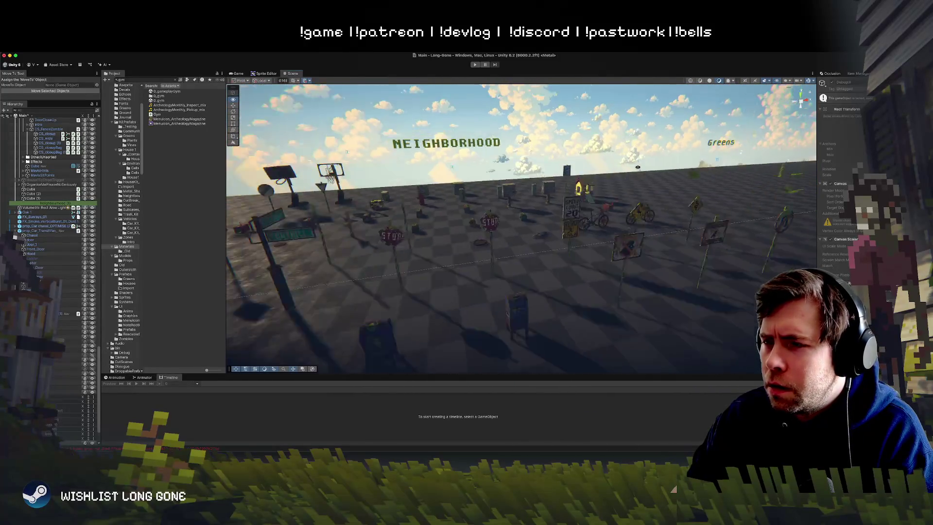
drag(532, 219, 550, 244)
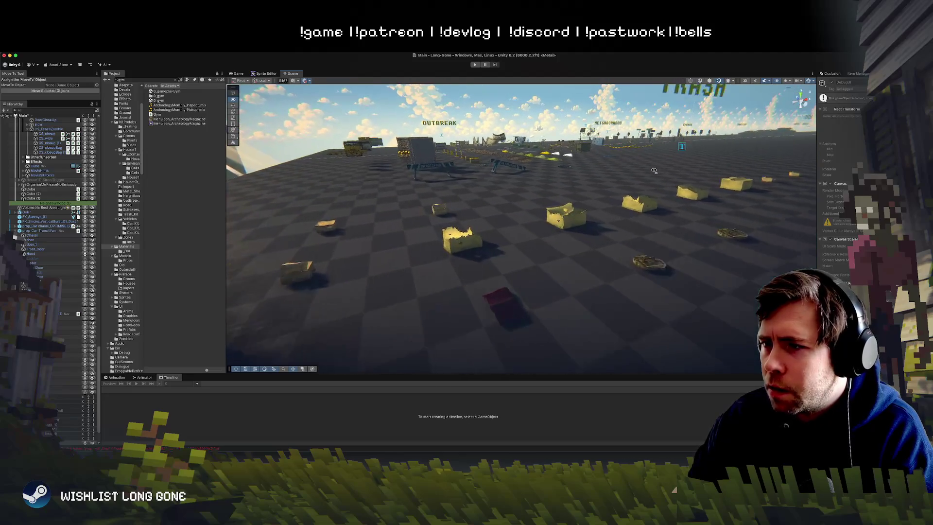
drag(654, 163, 368, 272)
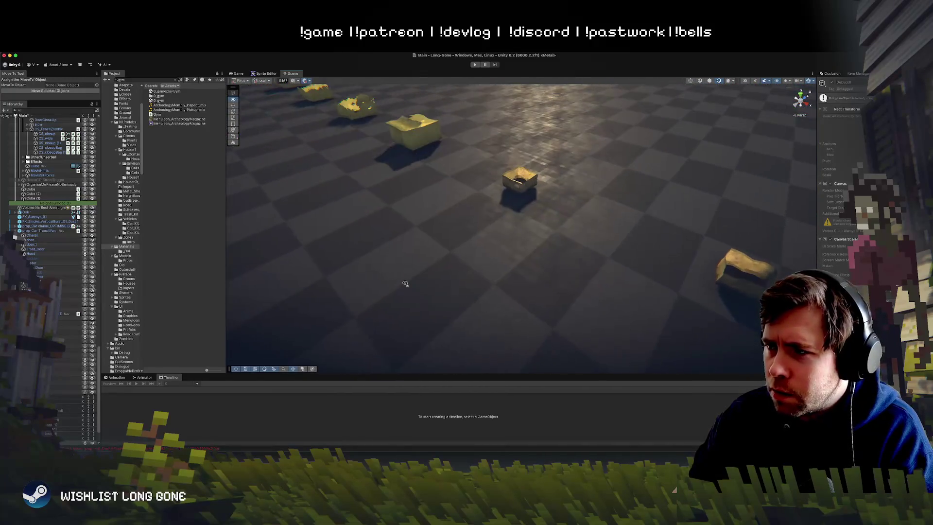
click(425, 256)
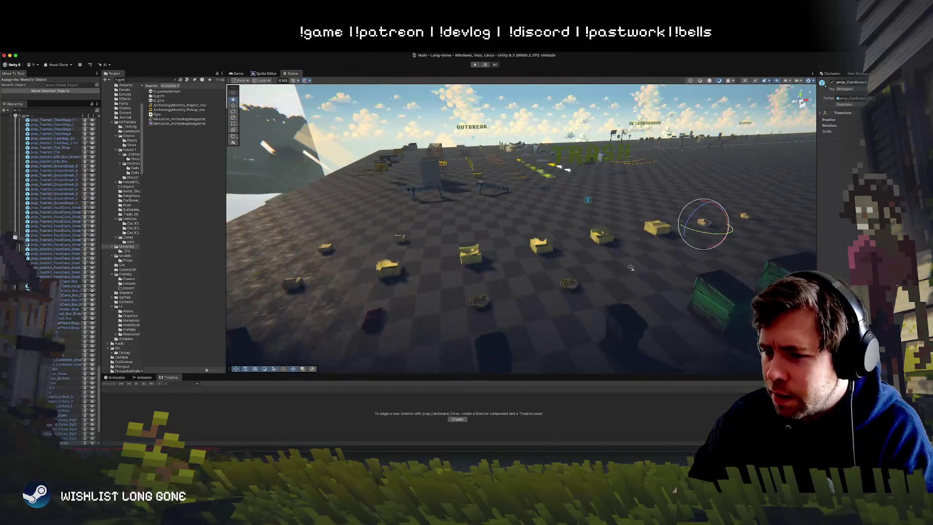
drag(631, 267, 680, 266)
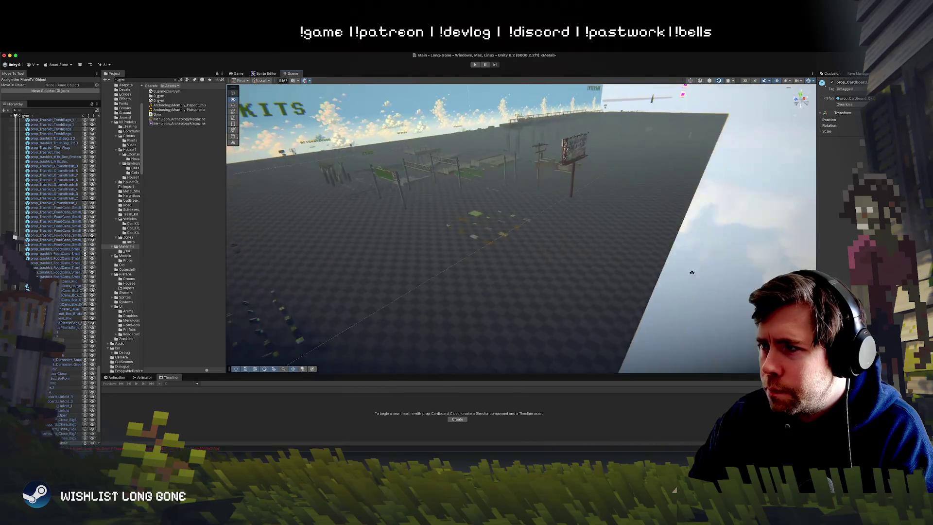
Step: Fly over the gym's ground props and pull back to take in the brick wall
key(w)
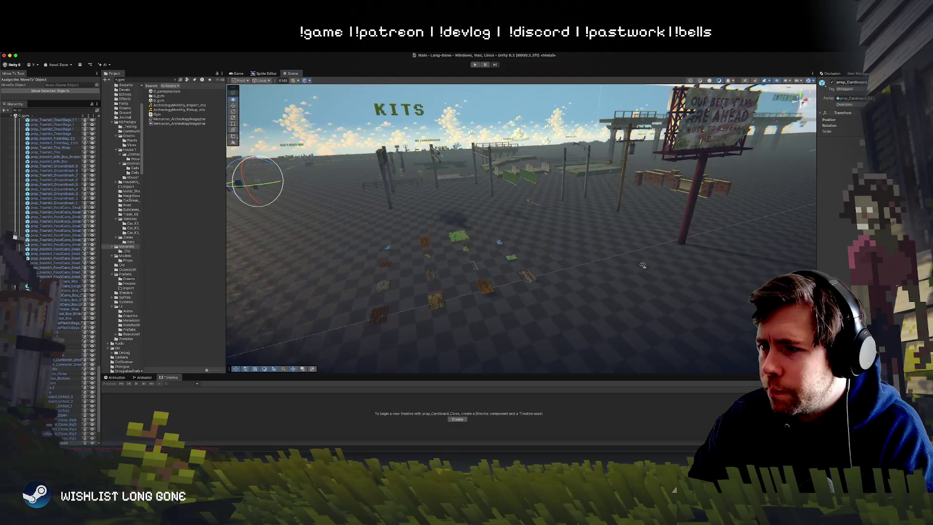
key(w)
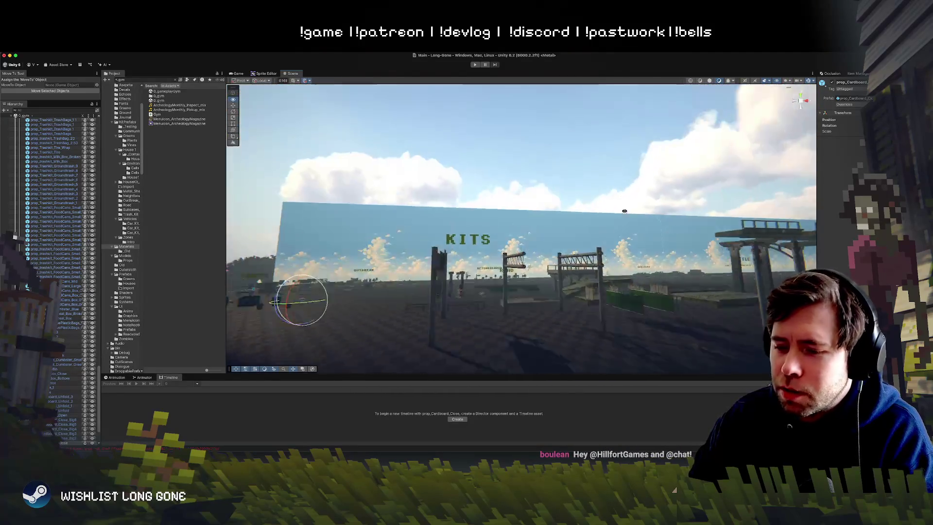
key(w)
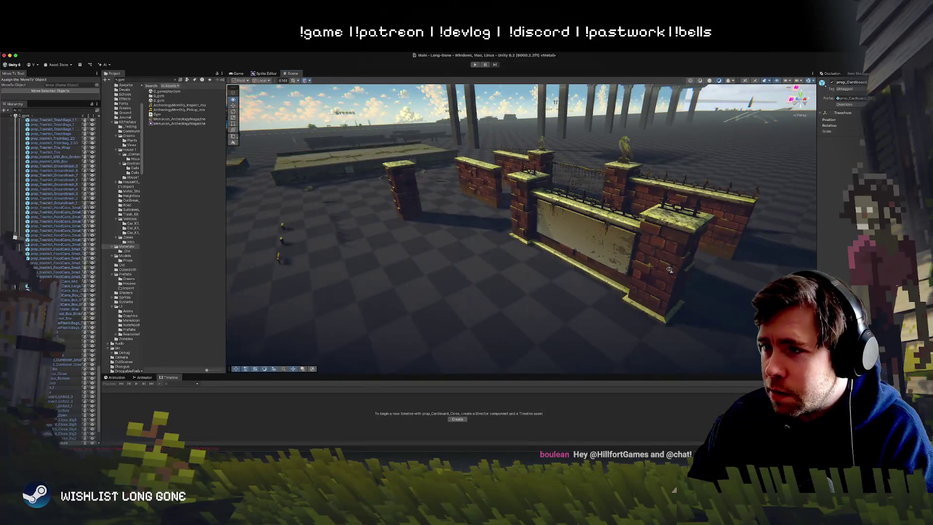
drag(645, 274, 704, 275)
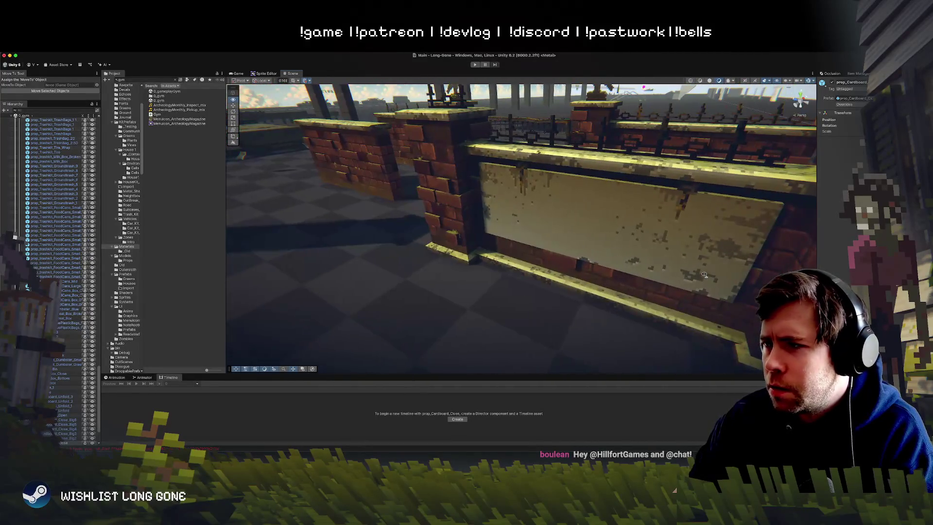
key(s)
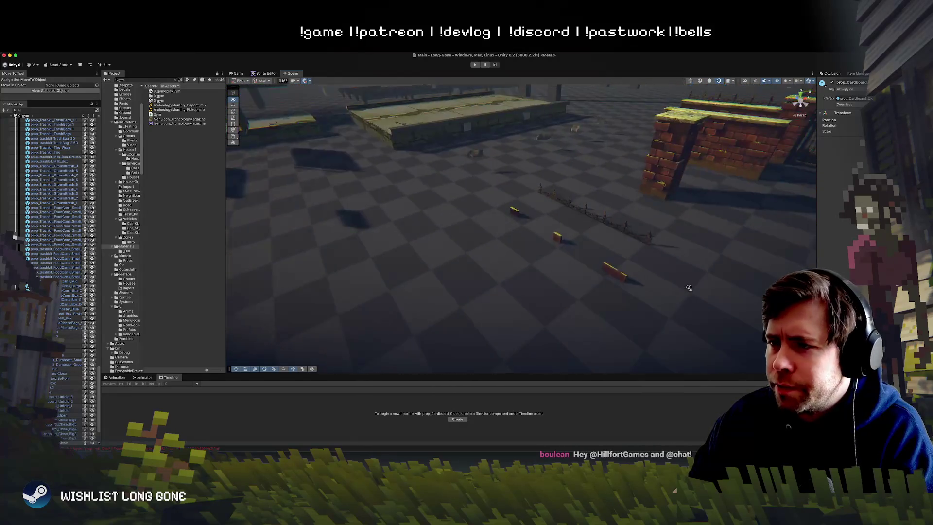
key(d)
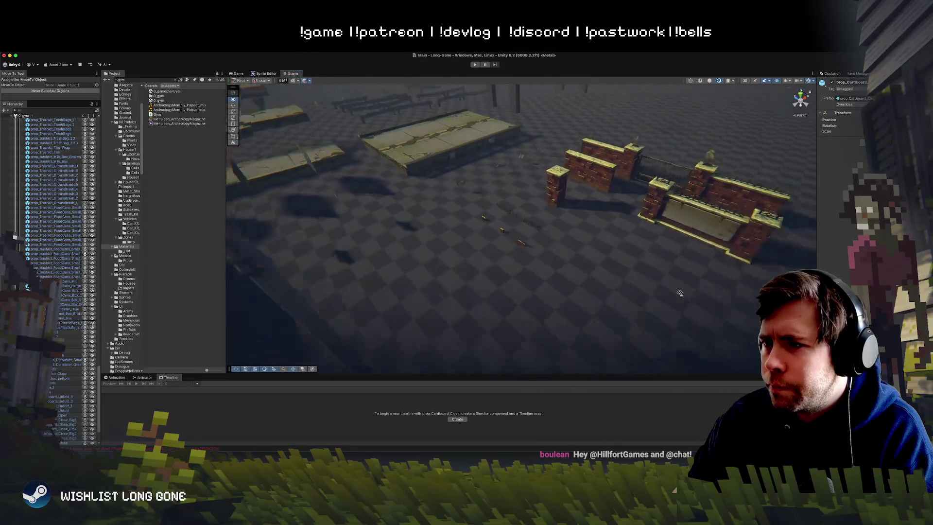
Step: Fly past the INTERIOR and HOUSE ONE backdrops toward the neighbourhood street
key(w)
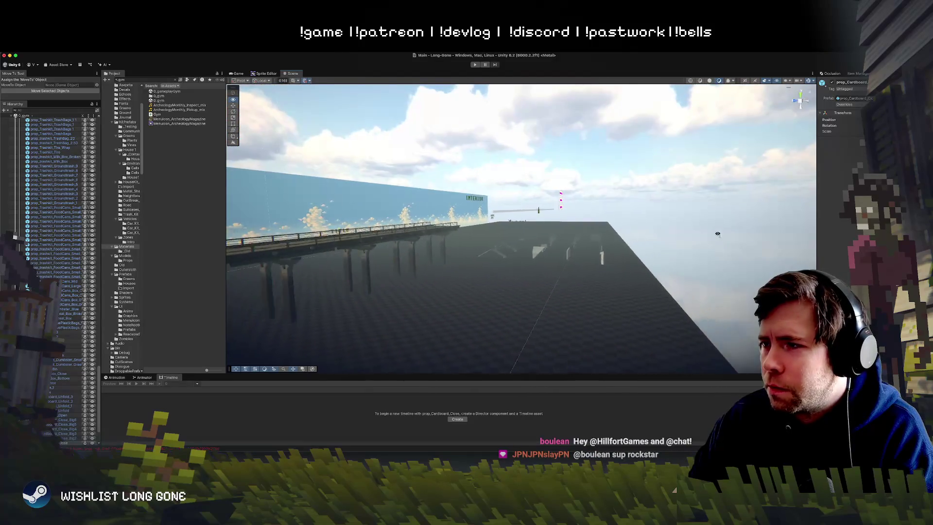
key(w)
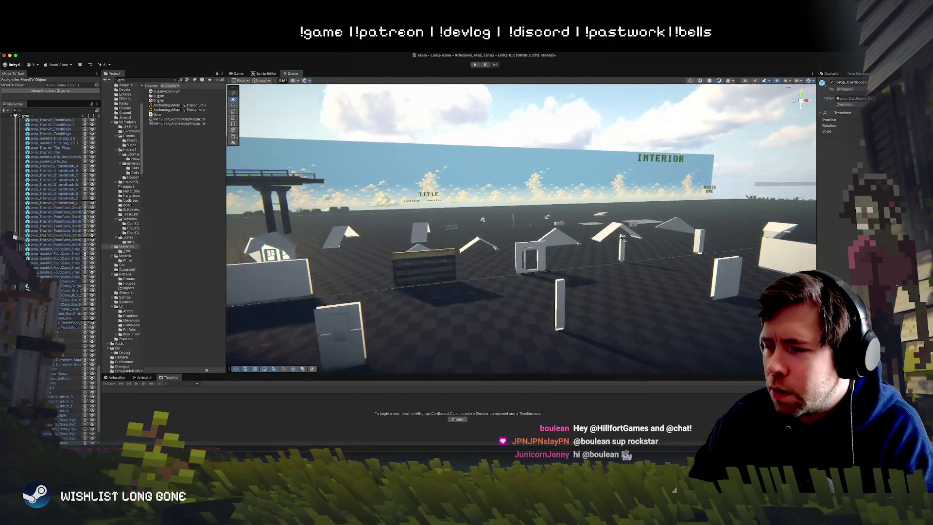
drag(698, 222, 770, 243)
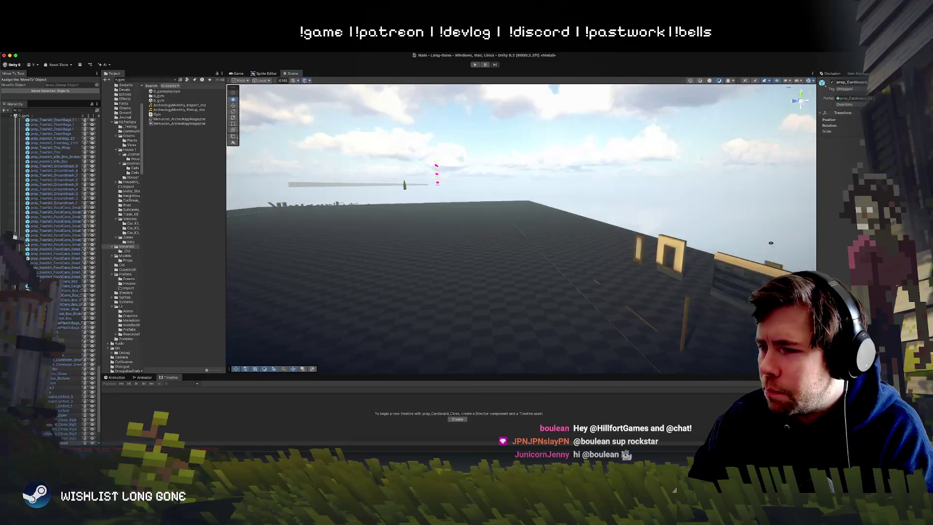
key(w)
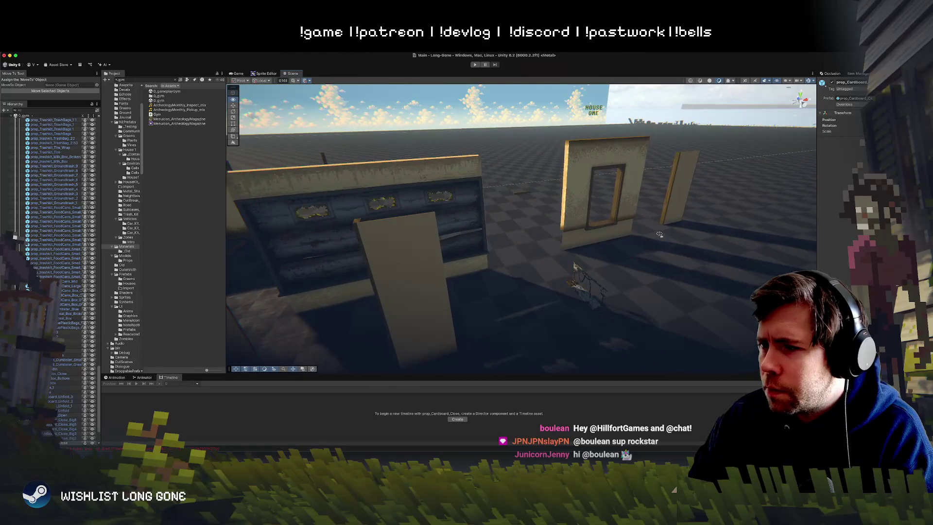
key(w)
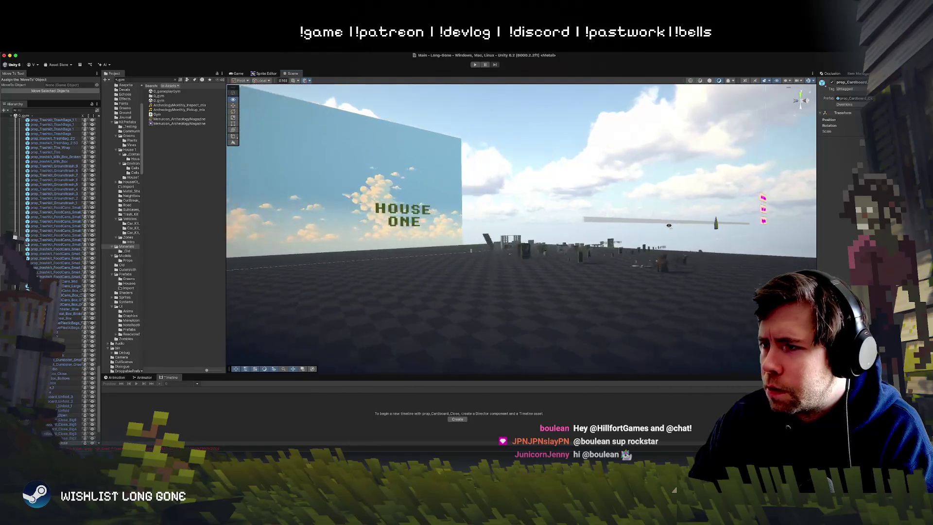
key(s)
mouse_move(669, 230)
mouse_down()
mouse_move(606, 230)
mouse_move(632, 247)
mouse_move(565, 246)
mouse_up()
key(w)
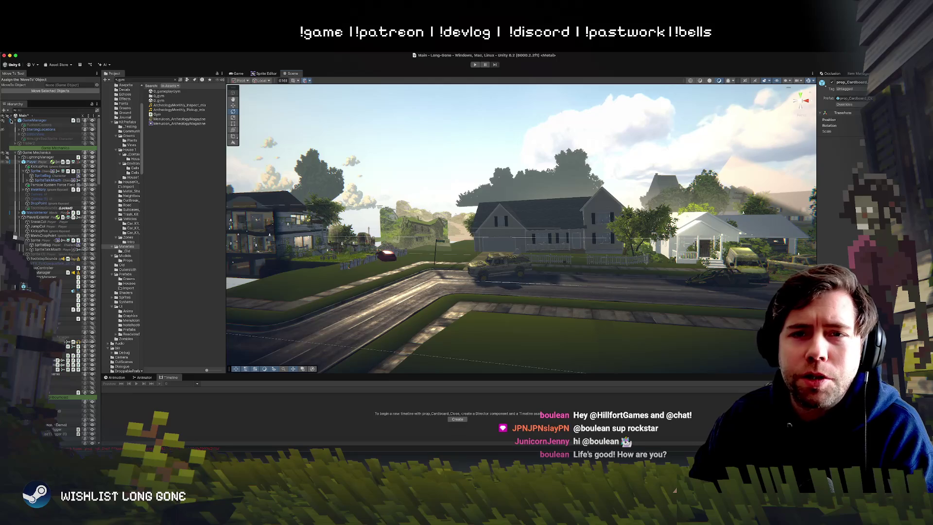
Step: Collapse the scene lists and unload the 0_gym scene from the Hierarchy
click(11, 116)
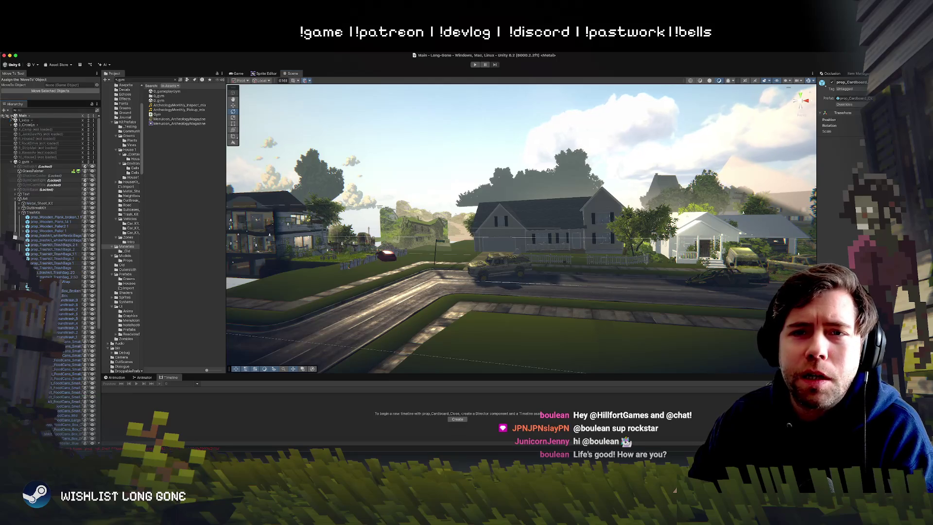
click(12, 162)
right_click(33, 163)
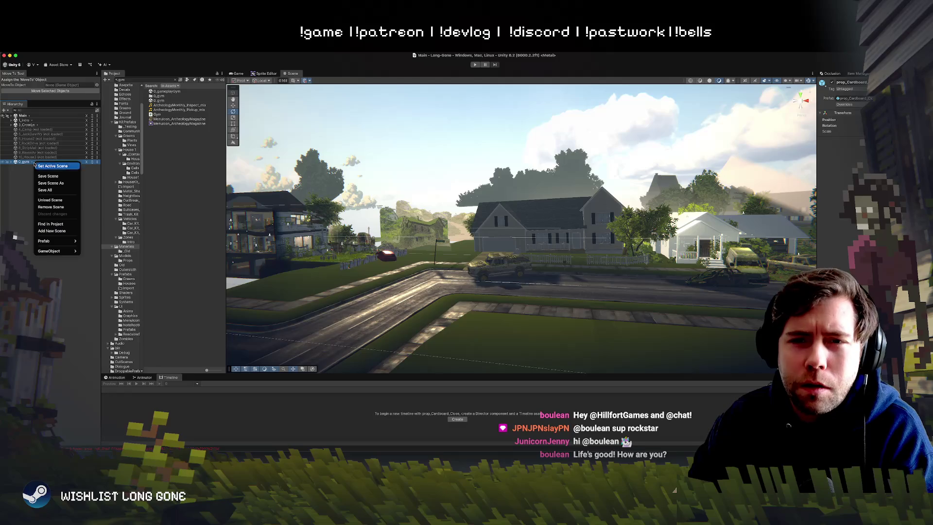
click(55, 201)
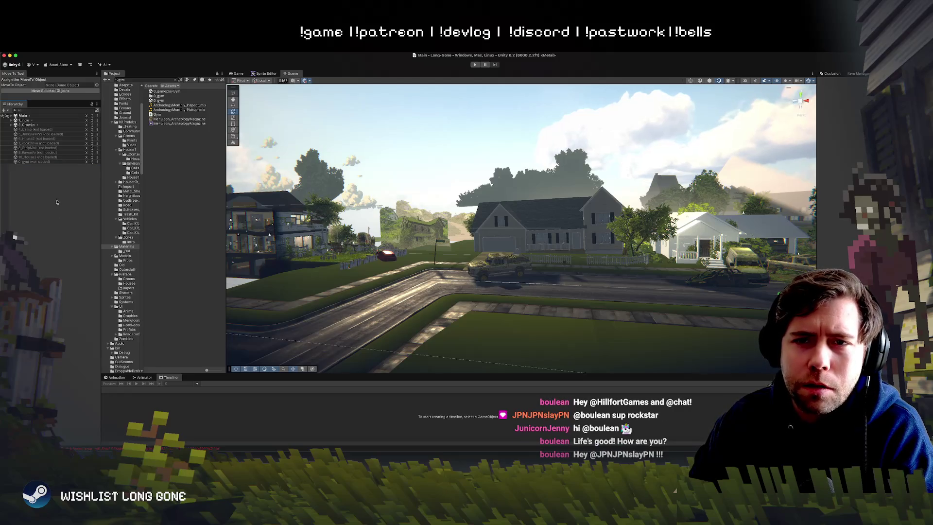
Step: Fly in for a close view of the weathered CONGO van on the overgrown street
mouse_move(438, 272)
mouse_down()
mouse_move(591, 288)
mouse_move(433, 321)
mouse_move(463, 340)
mouse_up()
click(510, 276)
click(486, 311)
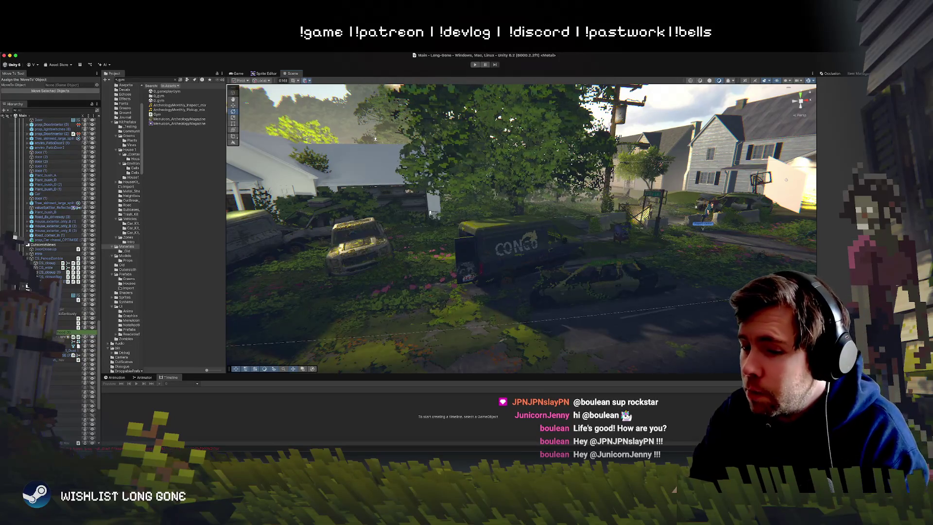
mouse_move(553, 304)
mouse_down()
mouse_move(547, 287)
mouse_move(525, 312)
mouse_move(551, 307)
mouse_up()
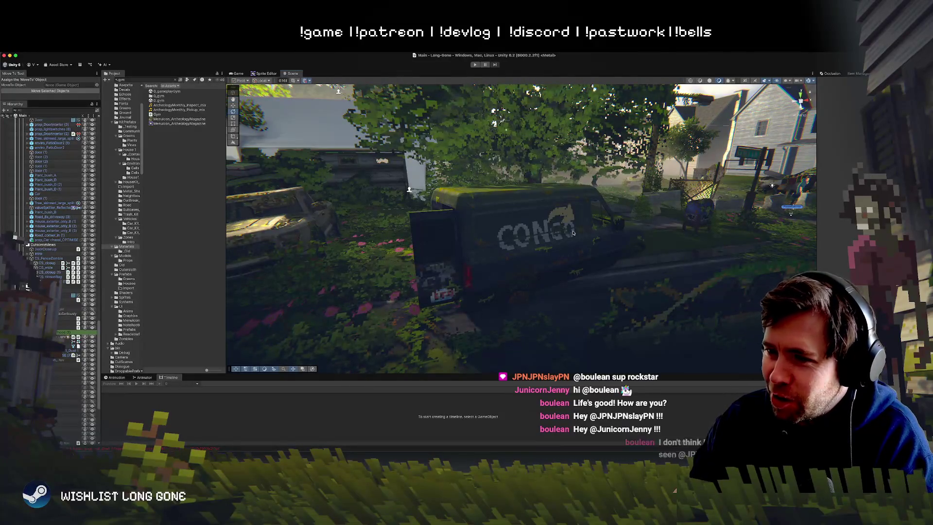
drag(553, 234, 551, 206)
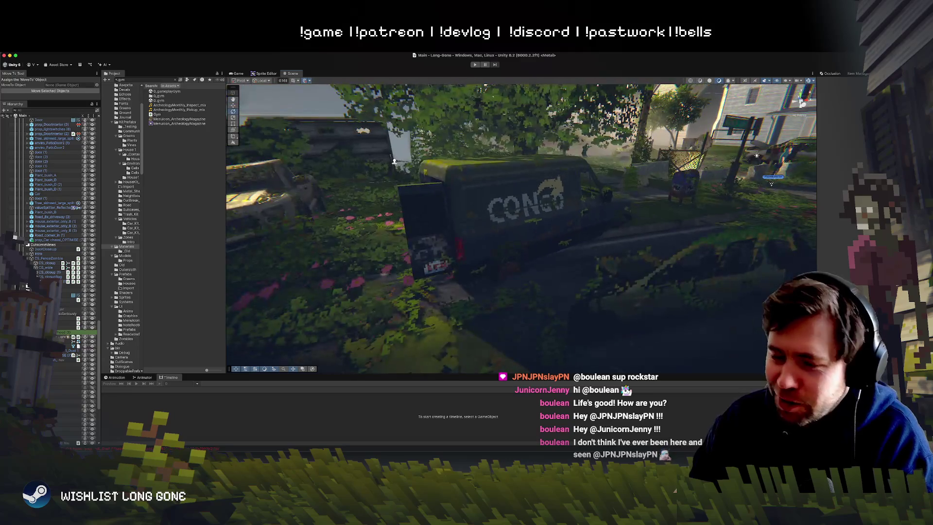
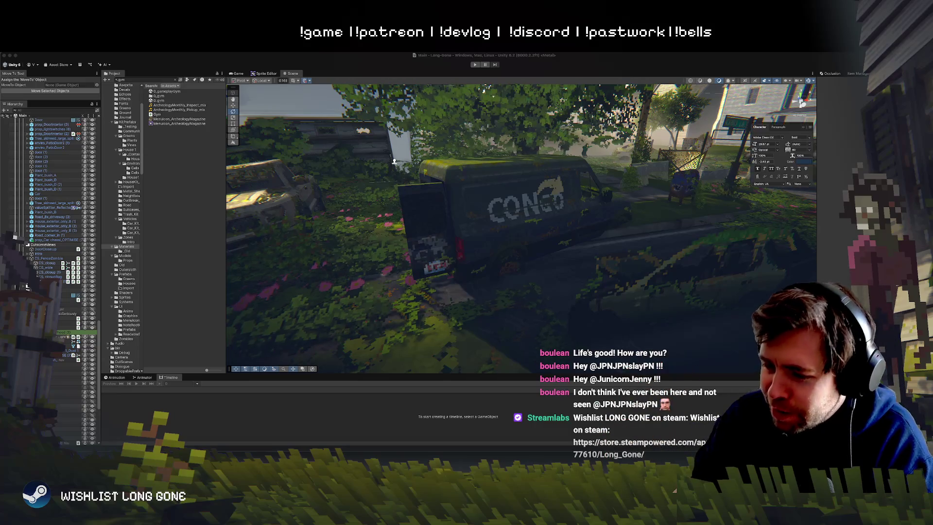
Step: Duplicate the CONGO logo art on the van side panel as a new layer
key(super+Tab)
scroll(401, 332, down, 2)
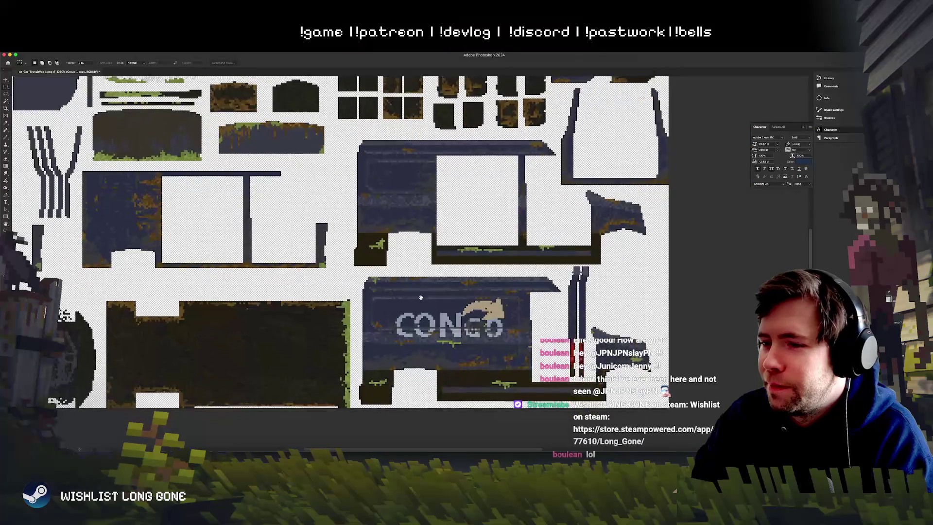
scroll(443, 329, up, 5)
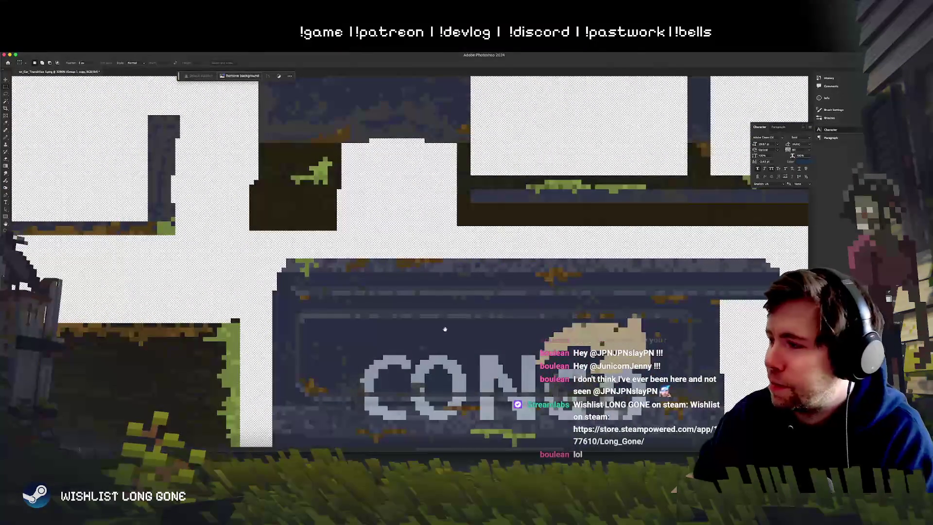
scroll(443, 329, down, 3)
click(5, 80)
scroll(411, 333, down, 1)
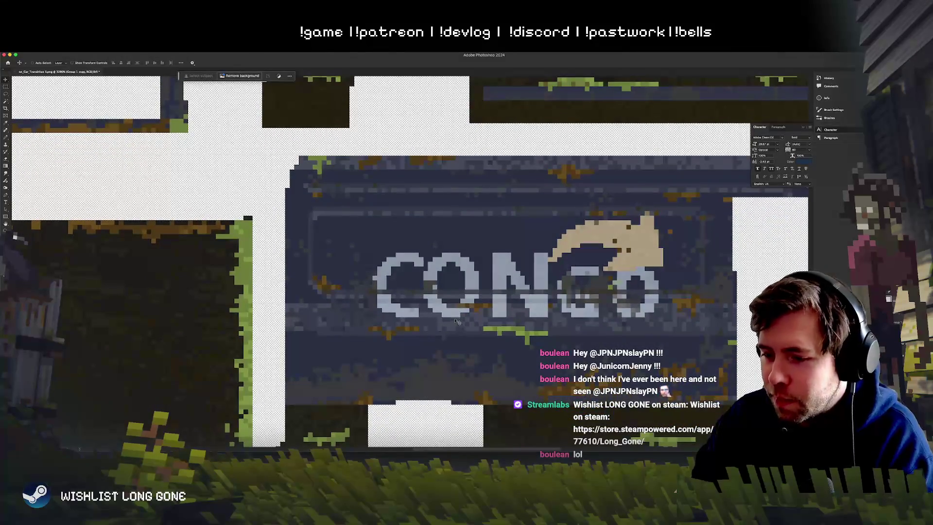
mouse_move(476, 287)
mouse_down()
mouse_move(481, 295)
mouse_move(462, 292)
mouse_up()
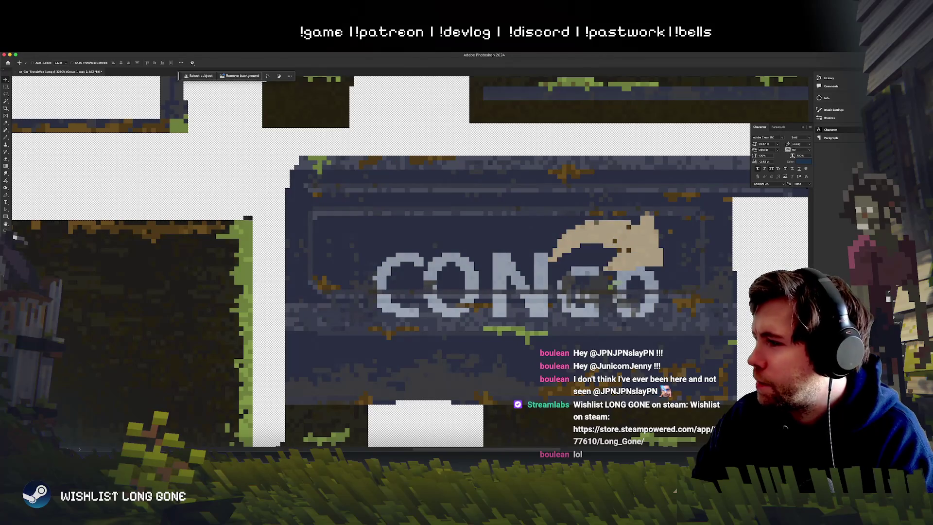
Step: Try desaturating the duplicated CONGO logo, then undo it
key(ctrl+shift+u)
key(ctrl+z)
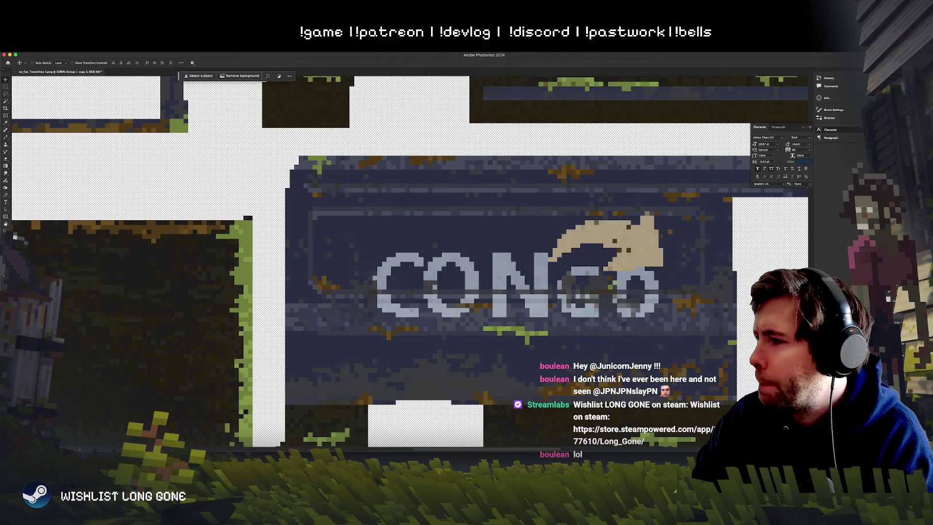
key(ctrl+shift+z)
key(ctrl+z)
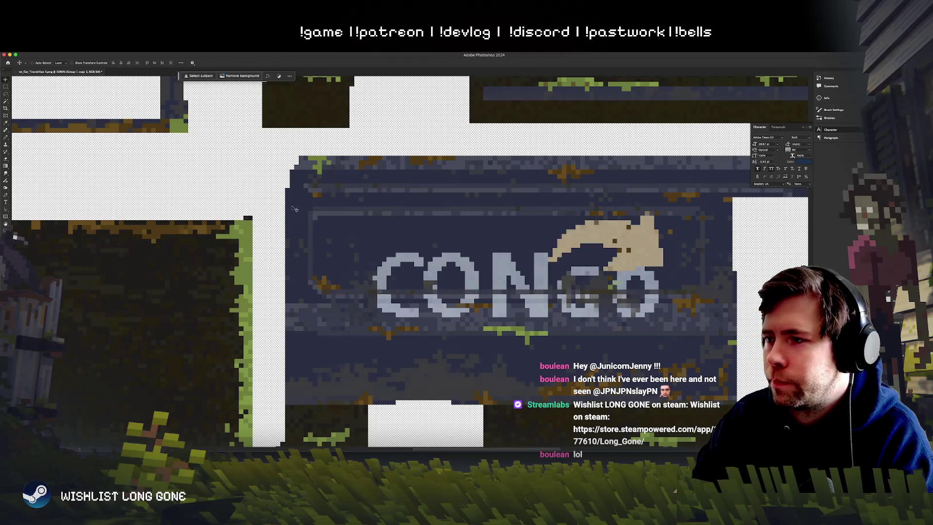
Step: Select the logo's arrow and recolour it with Hue/Saturation: Lightness -24, Saturation +96
key(w)
click(631, 243)
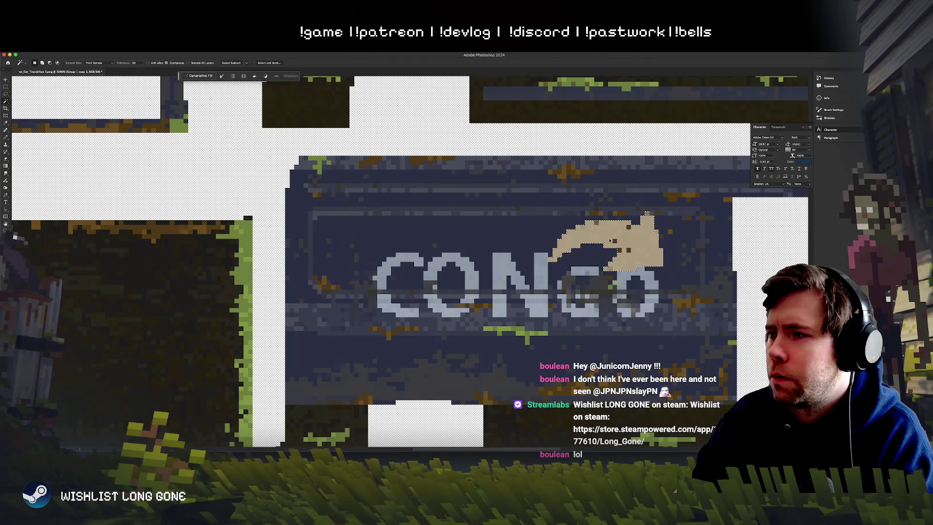
key(ctrl+u)
drag(354, 216, 348, 219)
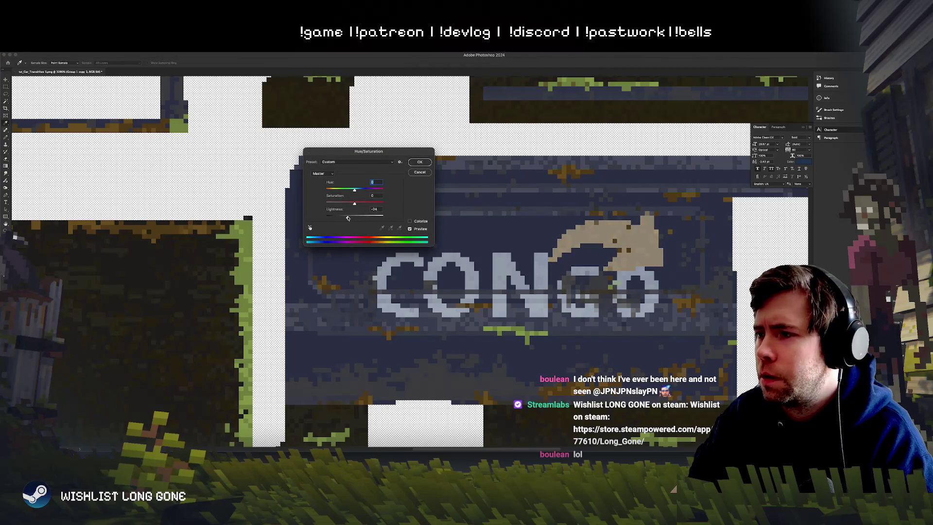
drag(382, 205, 337, 219)
click(421, 162)
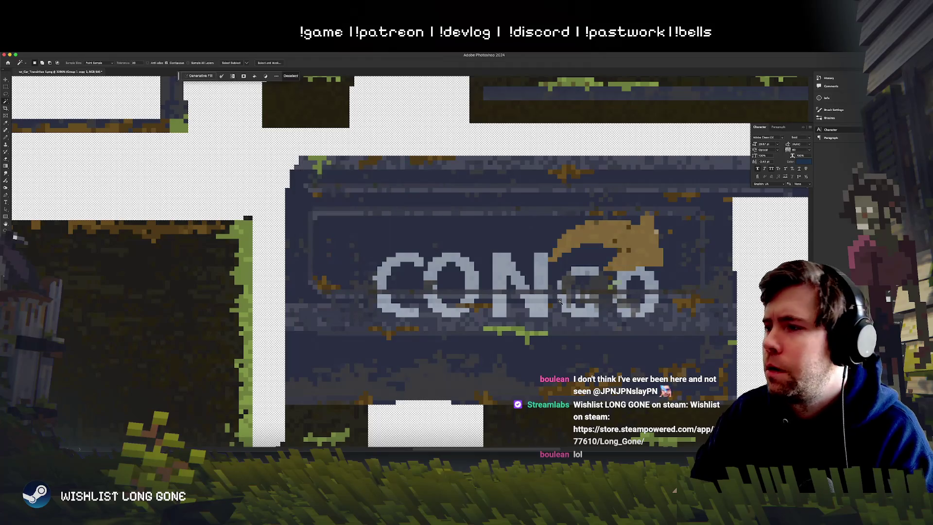
scroll(556, 304, right, 5)
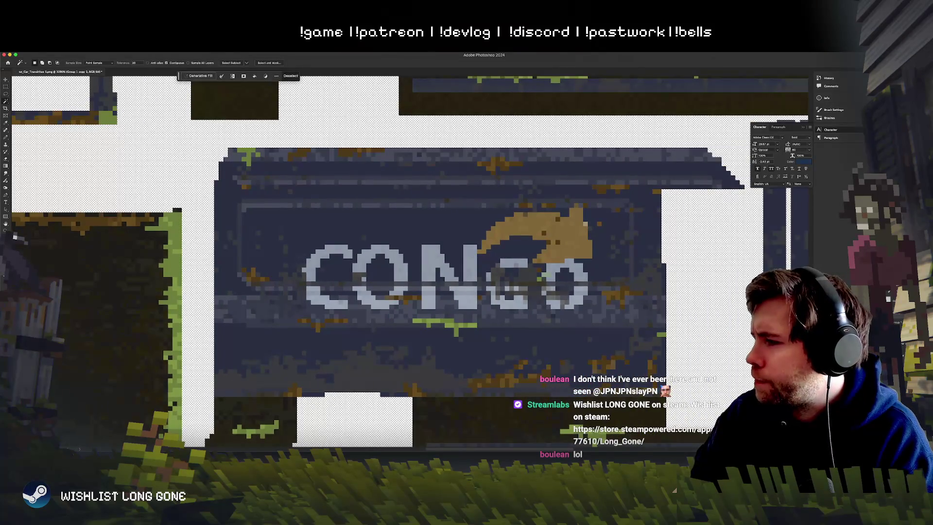
key(ctrl+z)
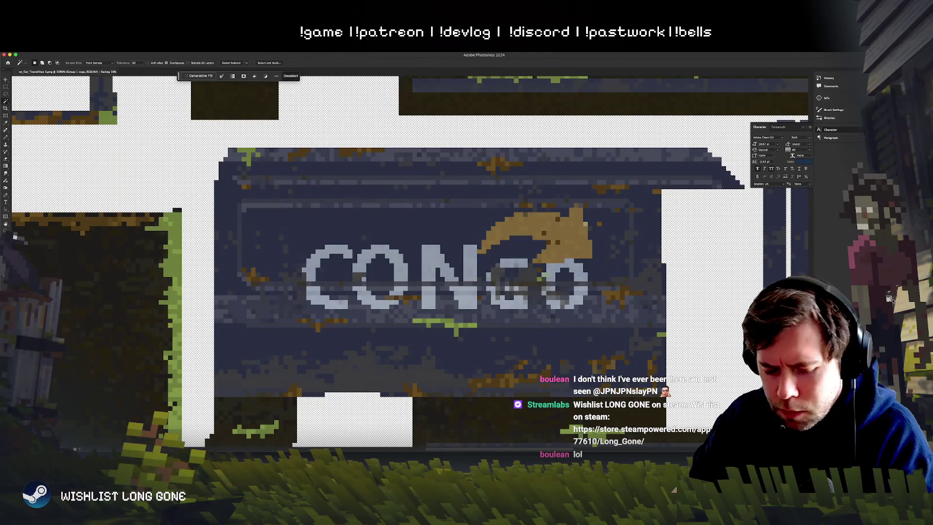
key(super+Tab)
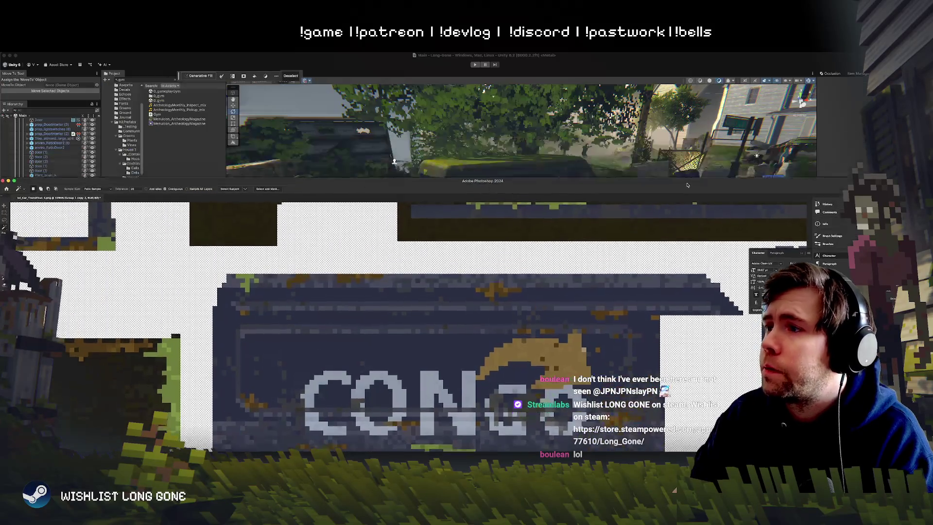
Step: Orbit the Scene view around to a wide street view of the van's side
scroll(651, 163, down, 10)
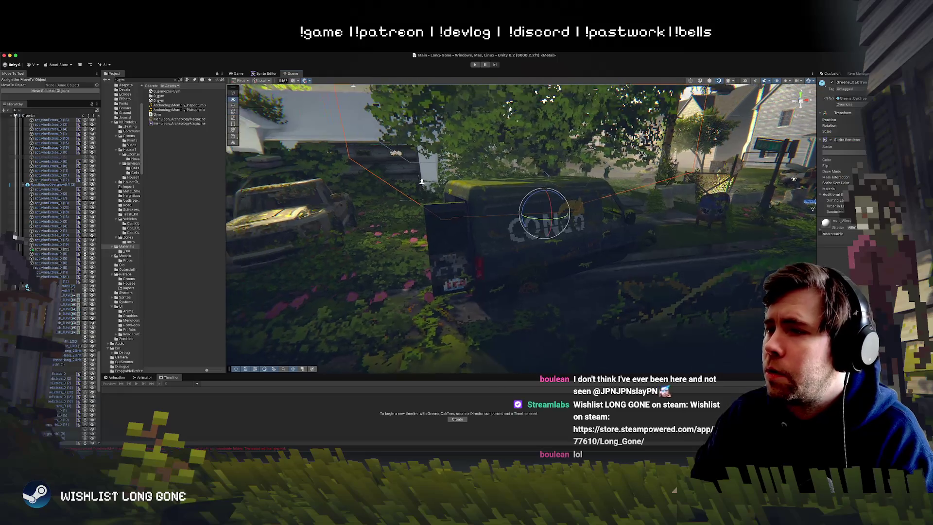
click(620, 164)
scroll(621, 165, up, 10)
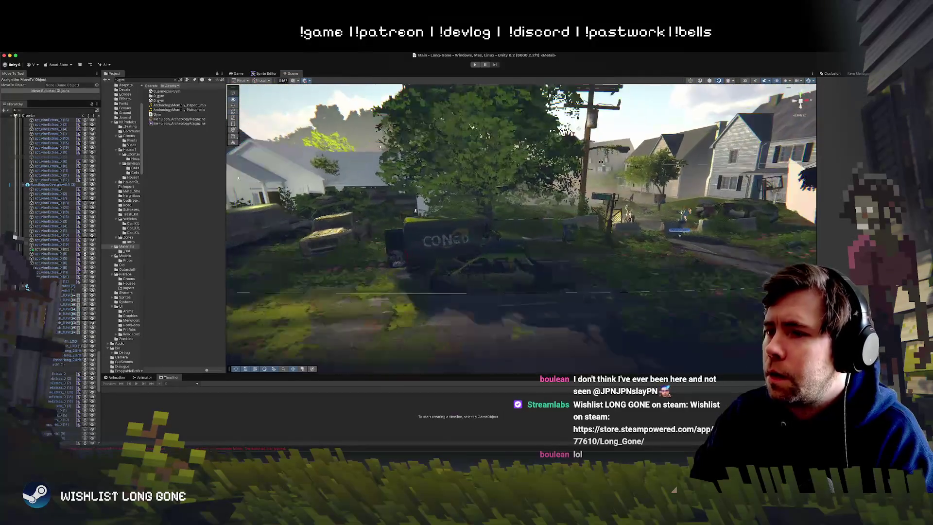
mouse_move(603, 146)
mouse_down()
mouse_move(521, 163)
mouse_move(614, 160)
mouse_move(590, 166)
mouse_up()
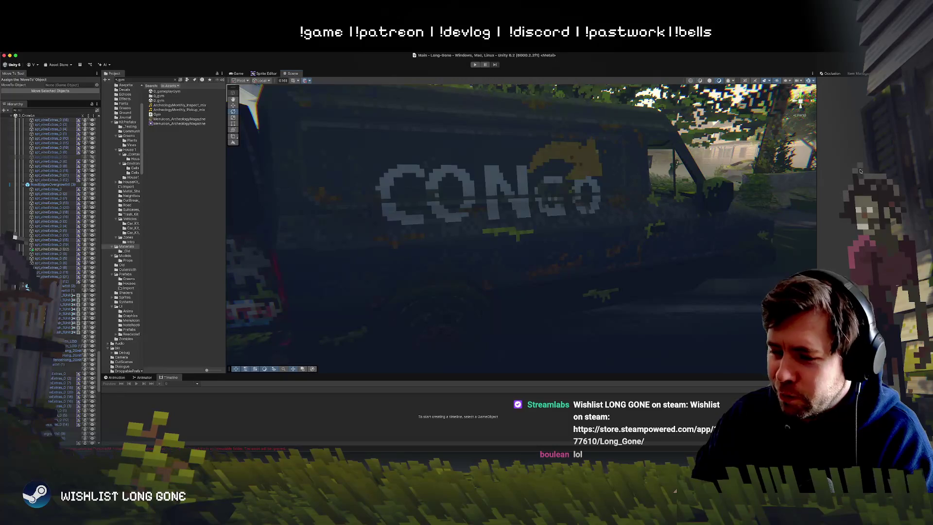
mouse_move(569, 198)
mouse_down()
mouse_move(617, 199)
mouse_move(517, 197)
mouse_move(661, 205)
mouse_move(541, 212)
mouse_move(517, 194)
mouse_move(307, 182)
mouse_move(298, 195)
mouse_move(425, 175)
mouse_up()
Step: Click through the van's parts (Chassi, Side_Door, prop_Car_TransitVan (1)) to find the side door
click(548, 214)
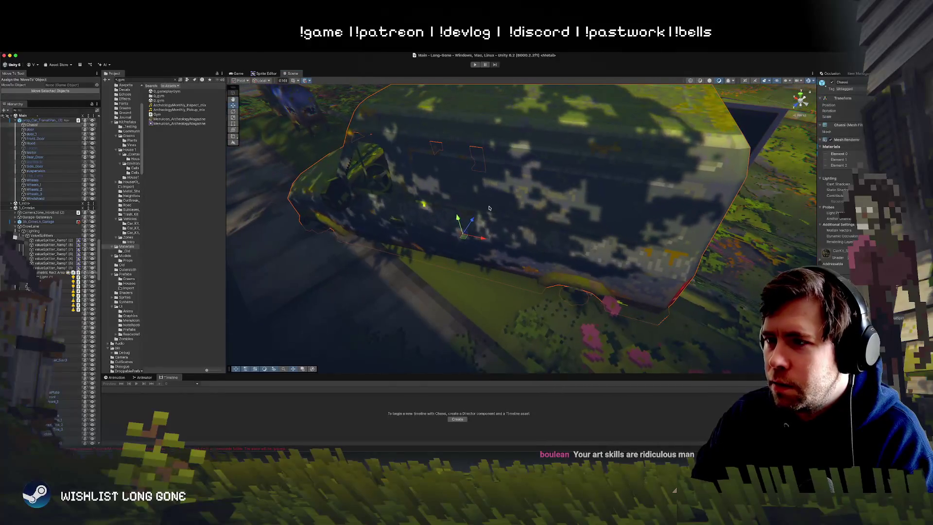
click(466, 238)
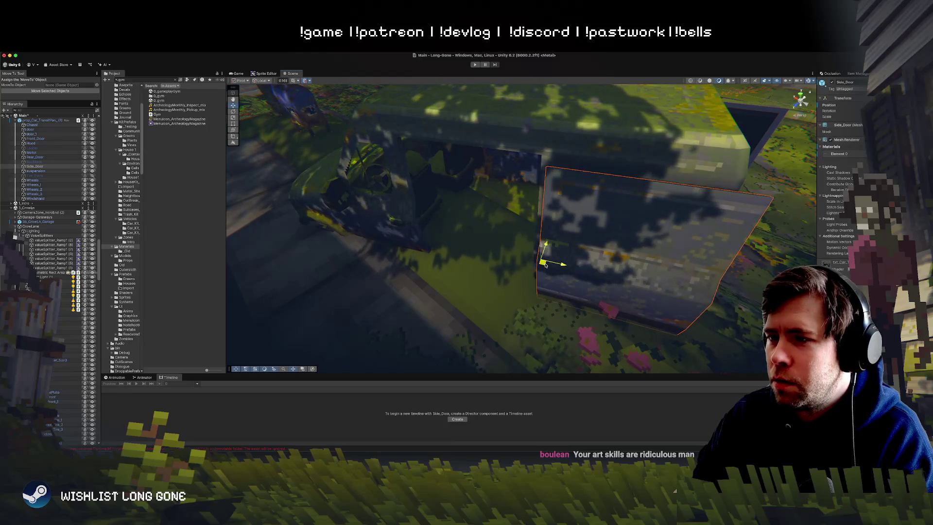
mouse_move(539, 261)
mouse_down()
mouse_move(558, 215)
mouse_move(628, 200)
mouse_up()
click(548, 241)
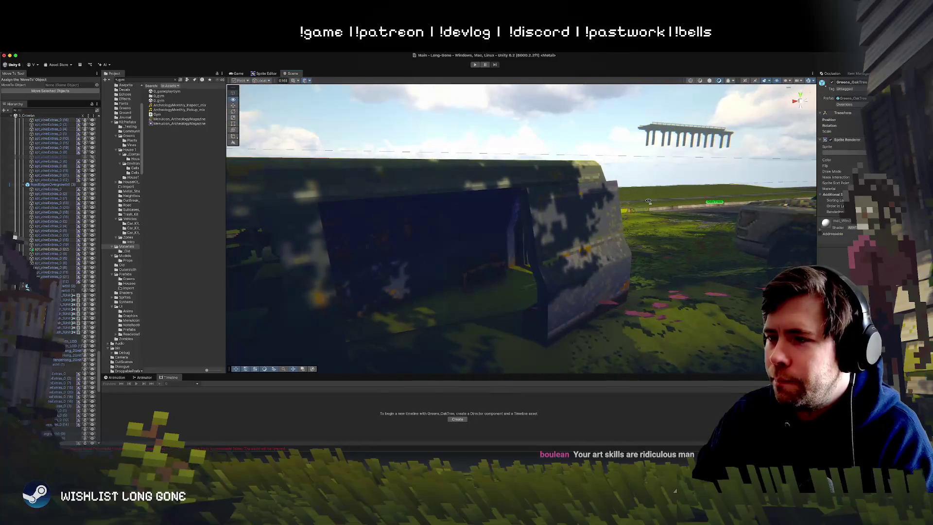
click(592, 265)
click(580, 267)
mouse_move(580, 267)
mouse_down()
mouse_move(672, 262)
mouse_move(670, 248)
mouse_move(784, 251)
mouse_move(277, 322)
mouse_move(346, 340)
mouse_move(430, 250)
mouse_move(398, 262)
mouse_move(468, 299)
mouse_move(418, 326)
mouse_move(411, 357)
mouse_move(467, 263)
mouse_move(552, 206)
mouse_up()
Step: Select Side_Door in the object list and drag it off to the right of the van
click(430, 249)
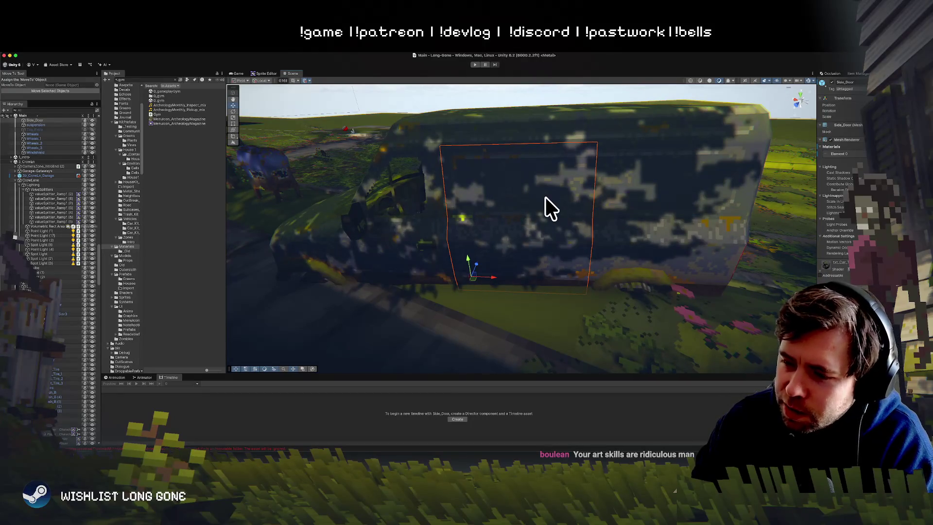
mouse_move(474, 279)
mouse_down()
mouse_move(568, 290)
mouse_move(568, 281)
mouse_up()
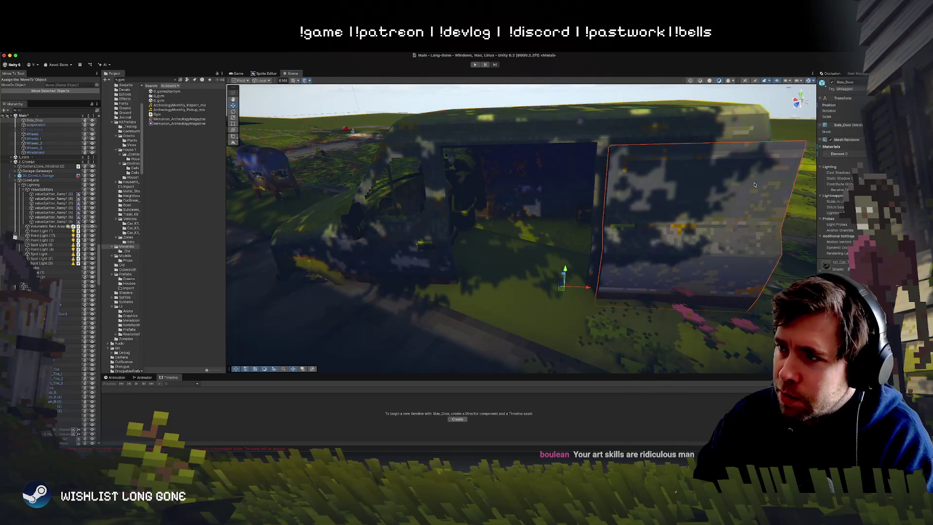
scroll(652, 239, down, 10)
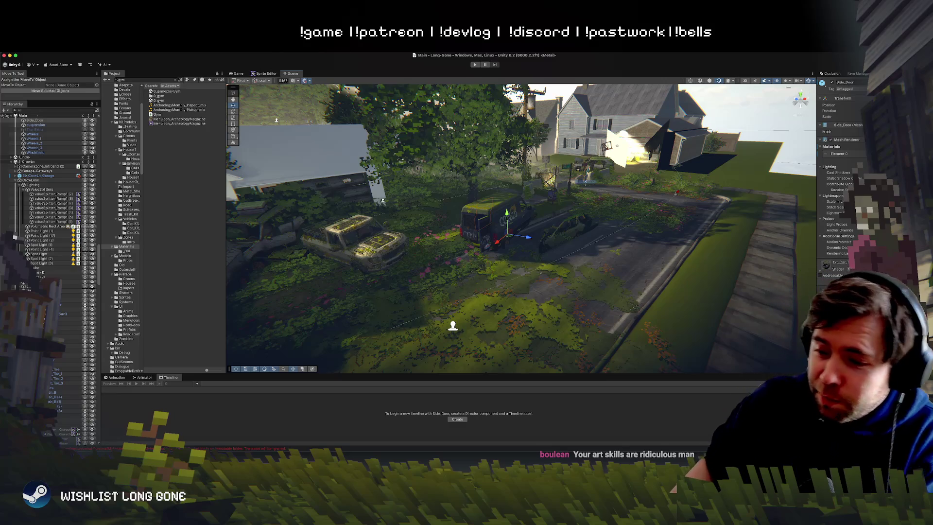
key(super+Tab)
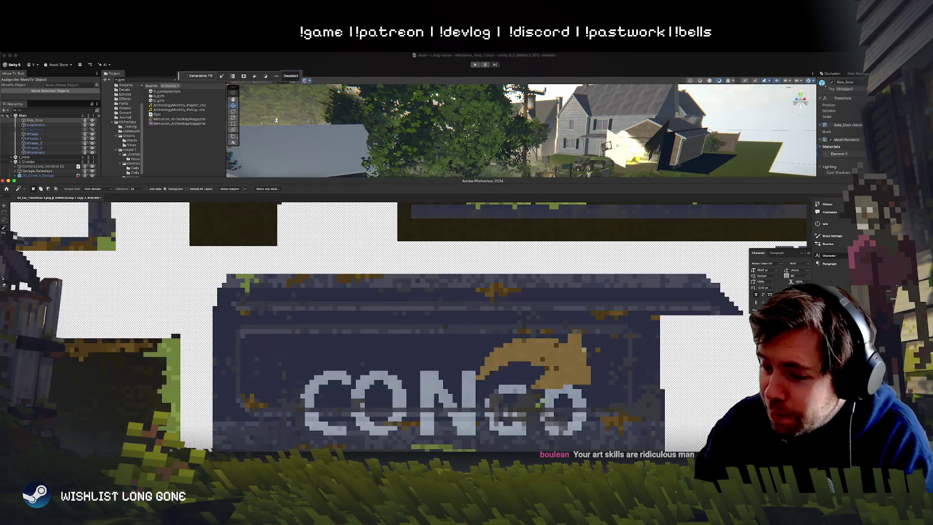
Step: Maximize the texture window and briefly delete, then restore, the white CONGO lettering
double_click(591, 184)
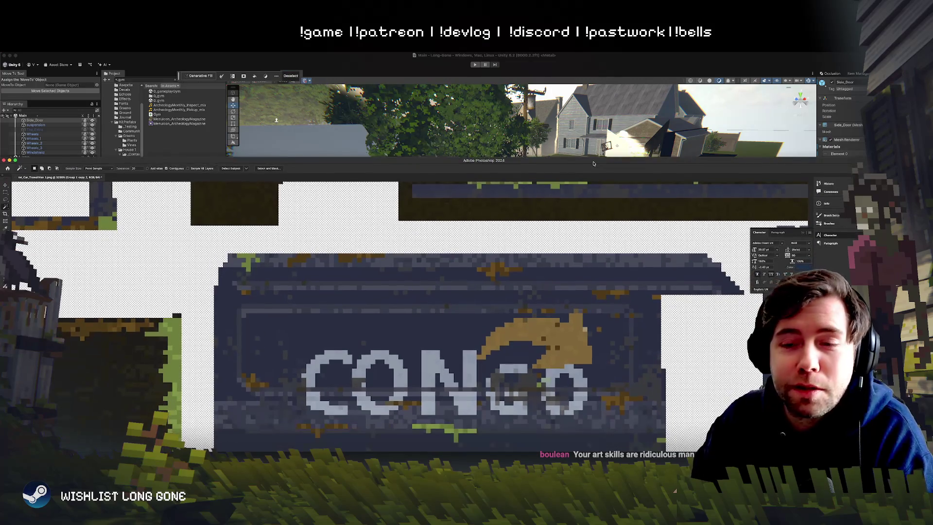
scroll(460, 225, down, 5)
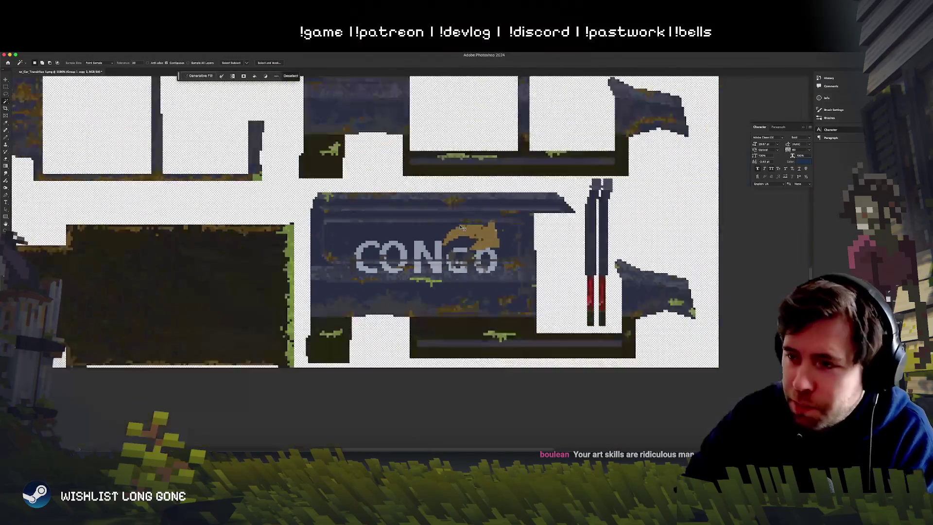
scroll(461, 227, up, 1)
scroll(461, 227, down, 3)
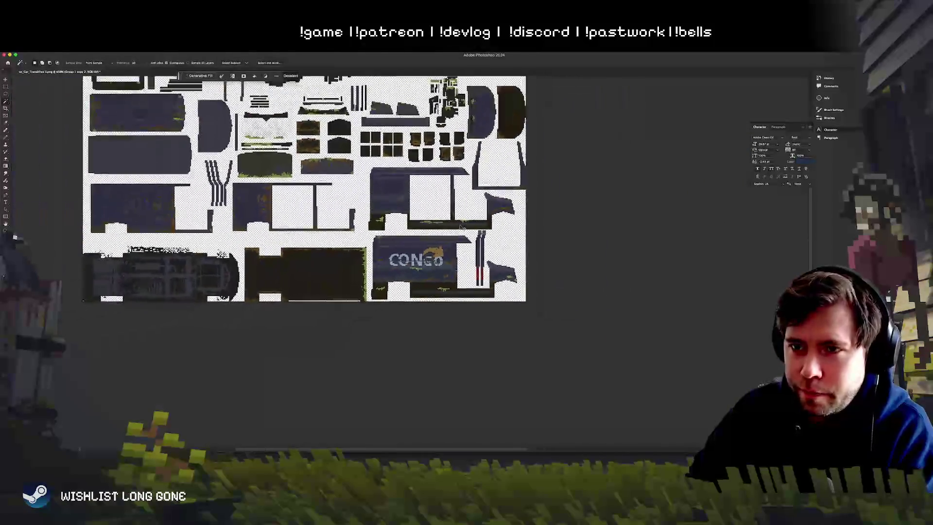
scroll(460, 225, up, 4)
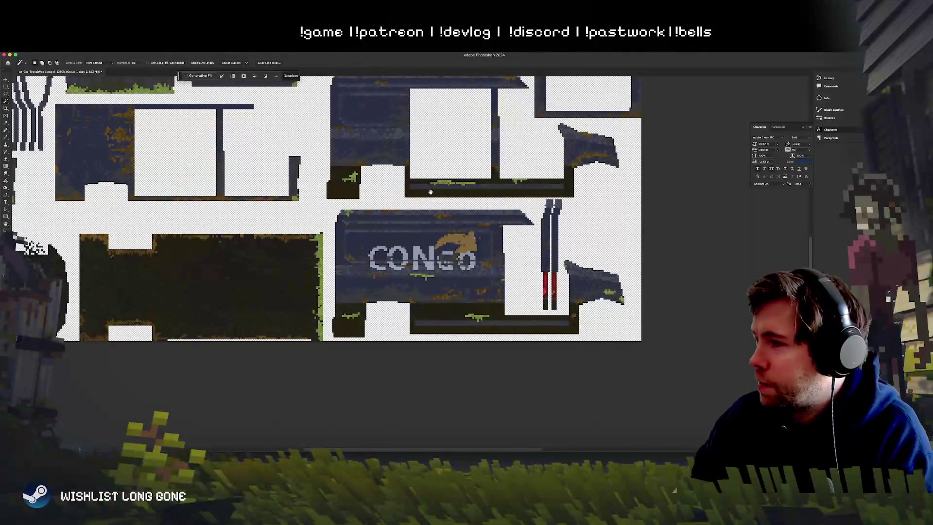
scroll(430, 190, down, 2)
scroll(482, 278, up, 3)
click(6, 79)
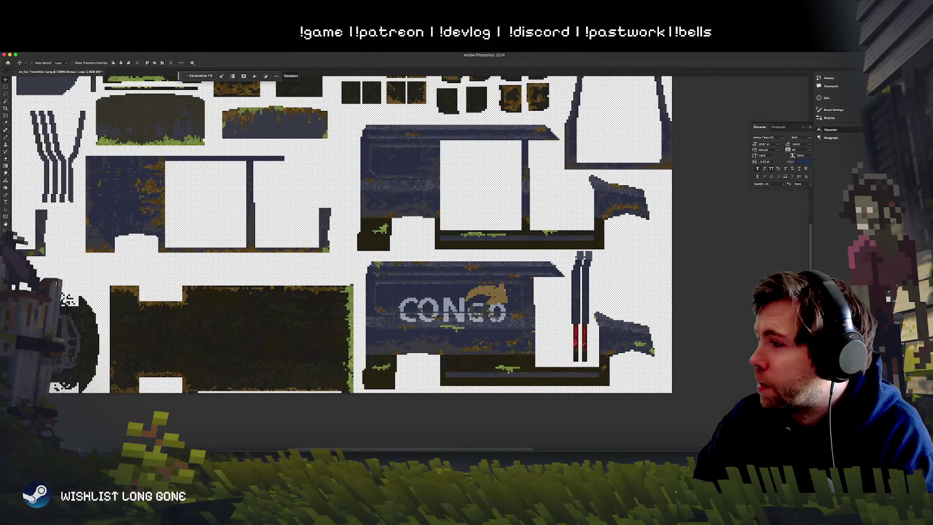
key(Delete)
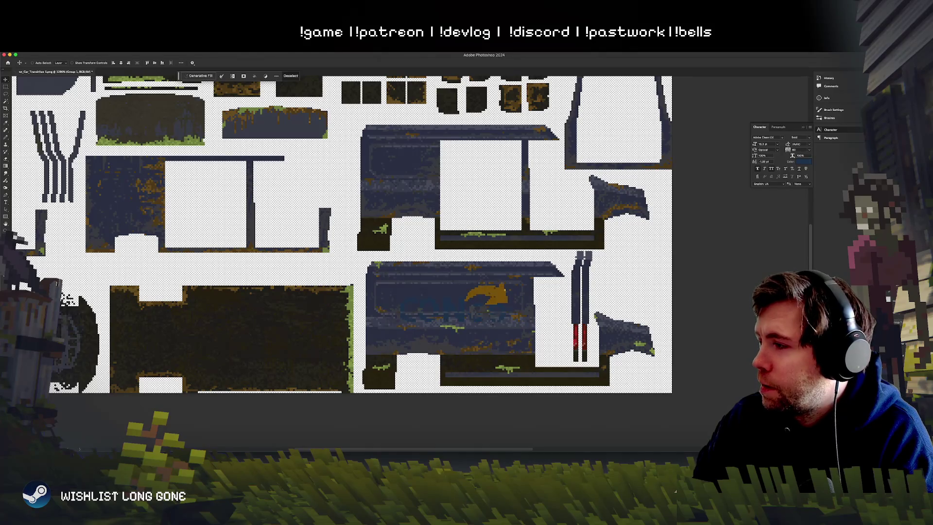
key(ctrl+z)
key(ctrl+z)
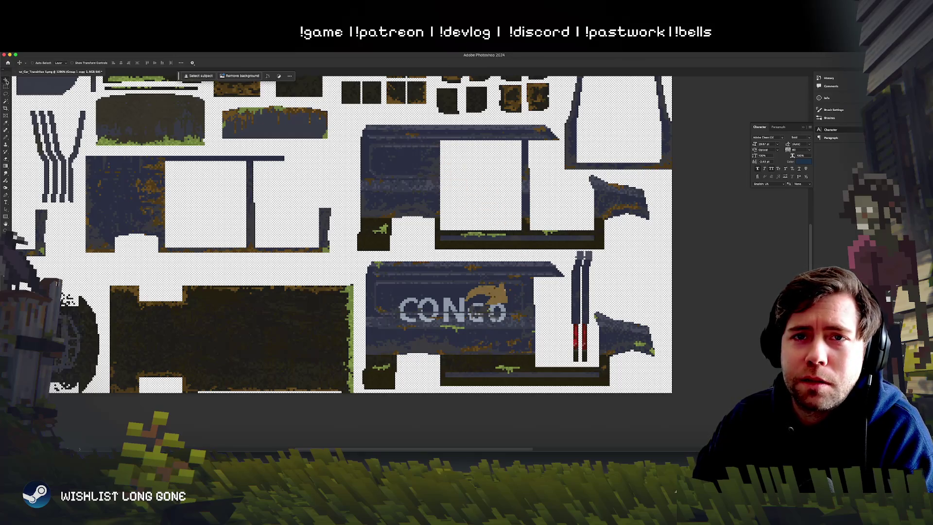
Step: Shift the grey patch off the arrow and move the CONGO logo onto the upper van piece
click(487, 309)
mouse_move(486, 309)
mouse_down()
mouse_move(439, 181)
mouse_move(311, 187)
mouse_up()
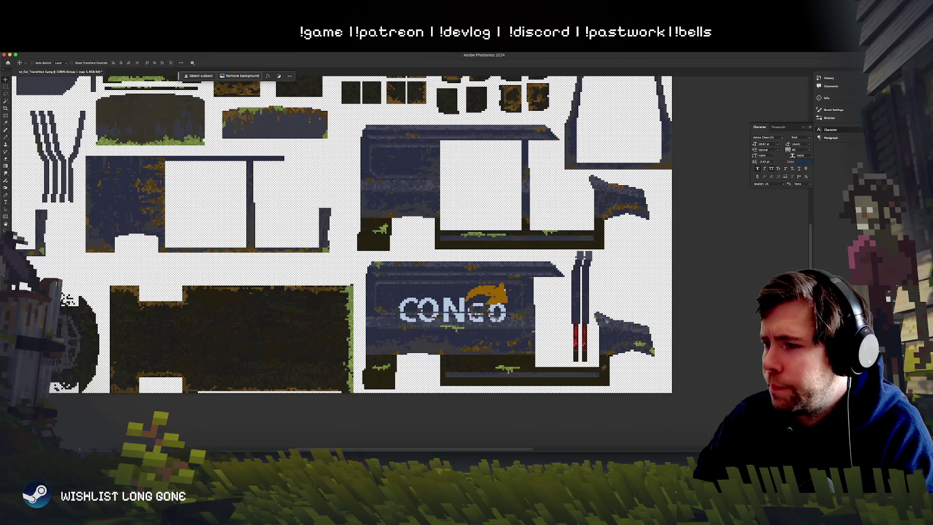
drag(604, 319, 502, 245)
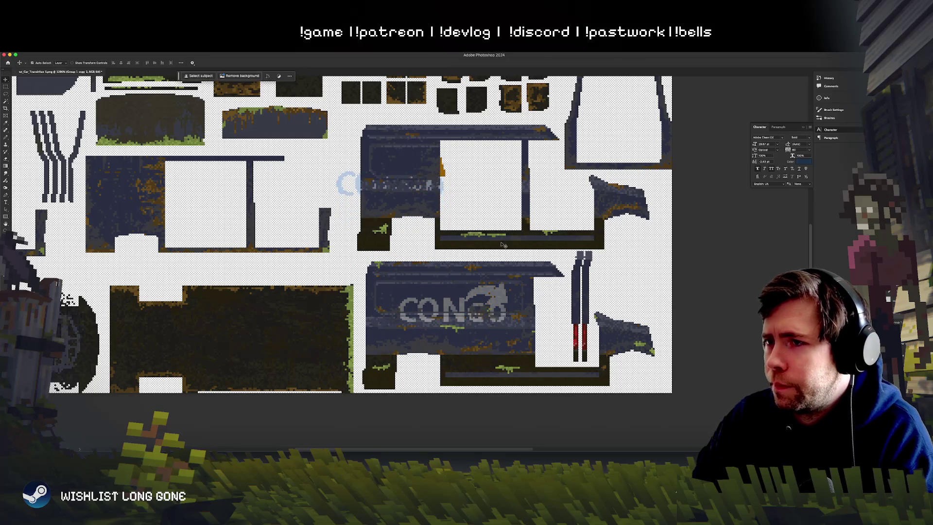
key(ctrl+z)
drag(635, 322, 608, 249)
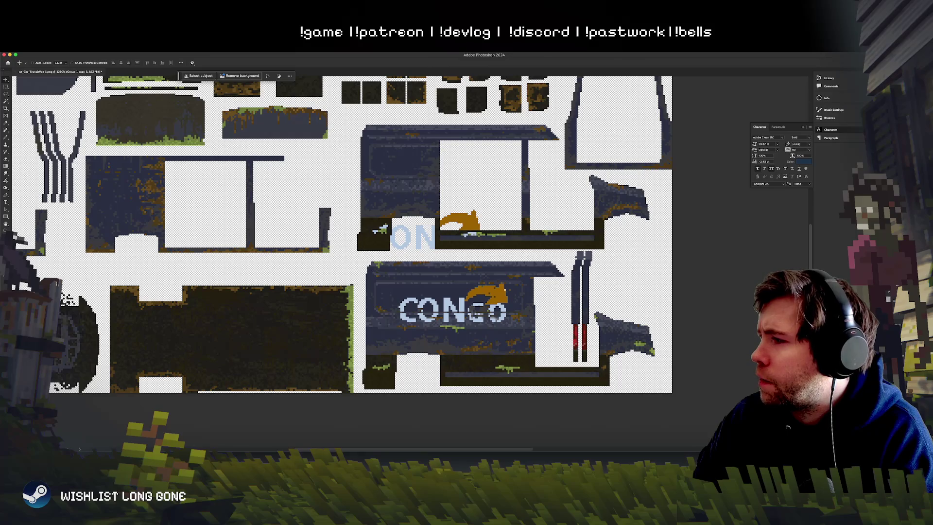
Step: Set the logo layer's Underlying Layer blend-if slider to 0 so it shows fully
key(ctrl+shift+b)
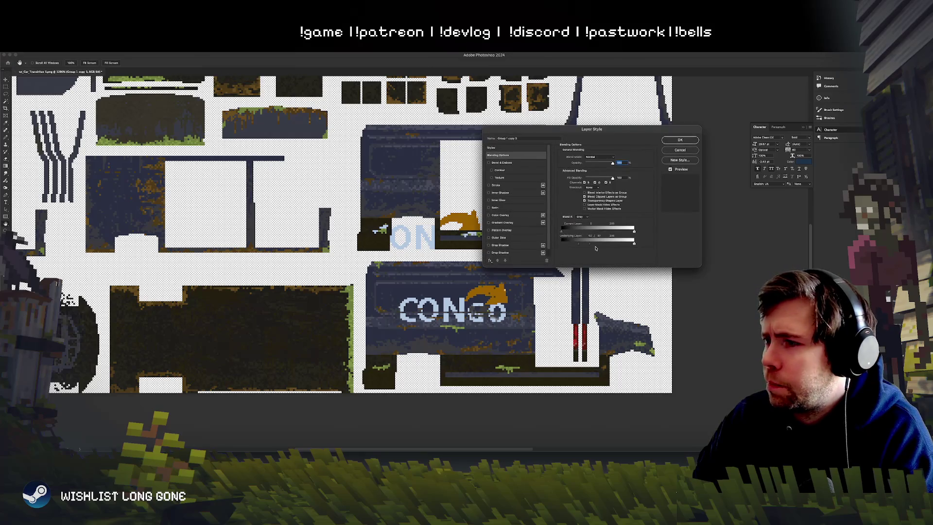
drag(588, 244, 562, 243)
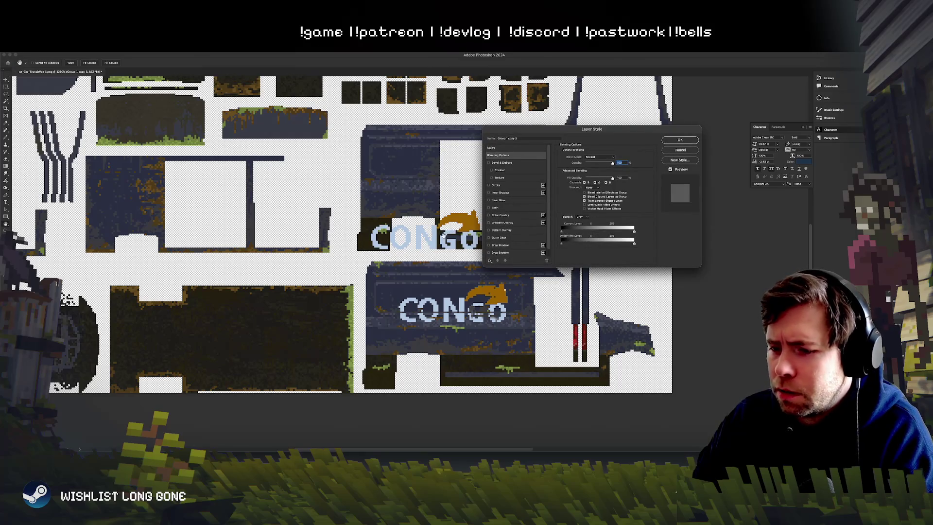
click(685, 143)
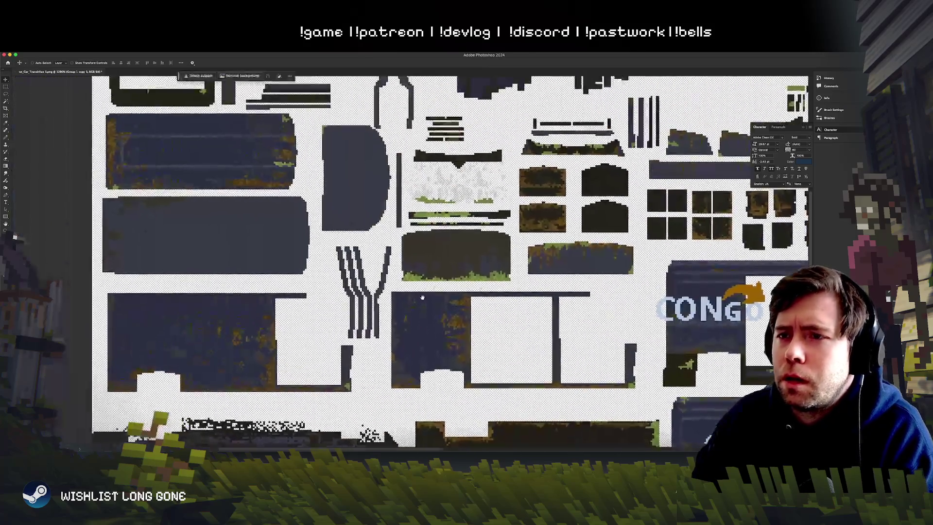
Step: Move the CONGO logo onto the square dark van panel beside the ladder
scroll(436, 288, down, 3)
scroll(443, 337, up, 3)
scroll(443, 339, down, 3)
scroll(431, 241, up, 4)
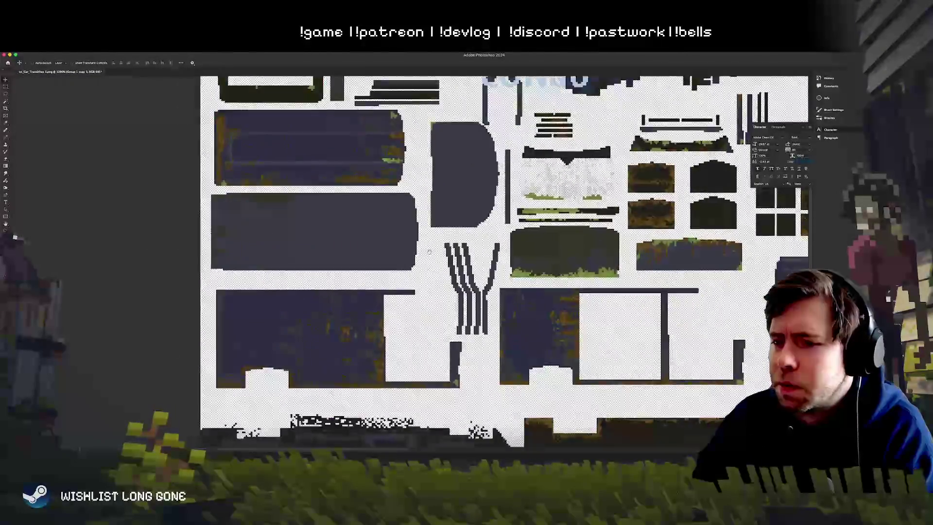
scroll(431, 241, down, 4)
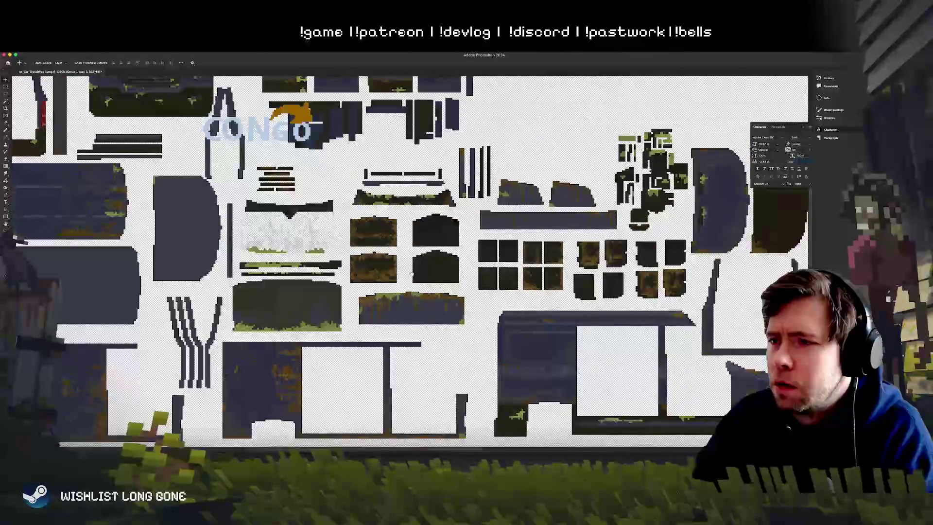
scroll(412, 274, down, 2)
scroll(382, 360, up, 4)
scroll(383, 360, up, 2)
scroll(334, 280, right, 5)
drag(333, 280, 462, 202)
scroll(462, 201, up, 3)
scroll(462, 201, right, 3)
mouse_move(410, 258)
mouse_down()
mouse_move(455, 259)
mouse_move(439, 259)
mouse_up()
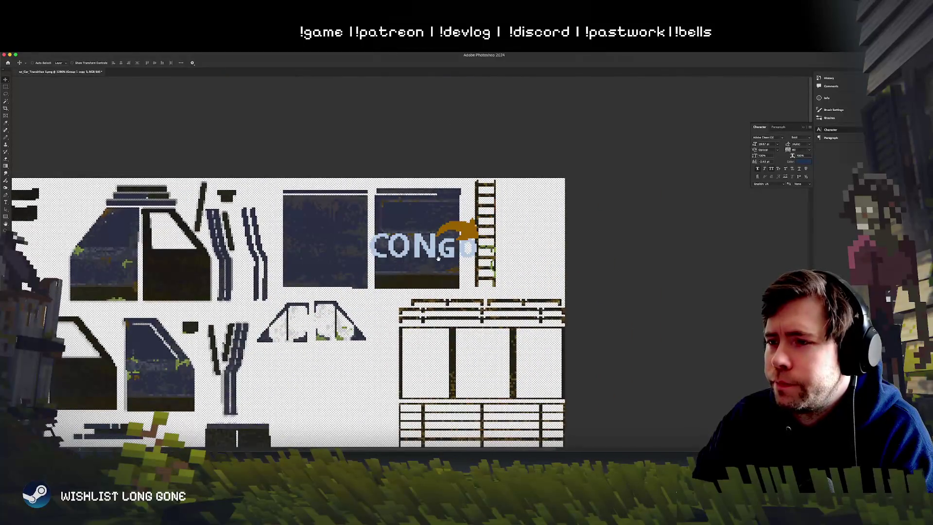
scroll(439, 258, up, 2)
scroll(439, 258, right, 3)
Step: Scale the logo down to fit the panel and position it near the panel's top
key(ctrl+t)
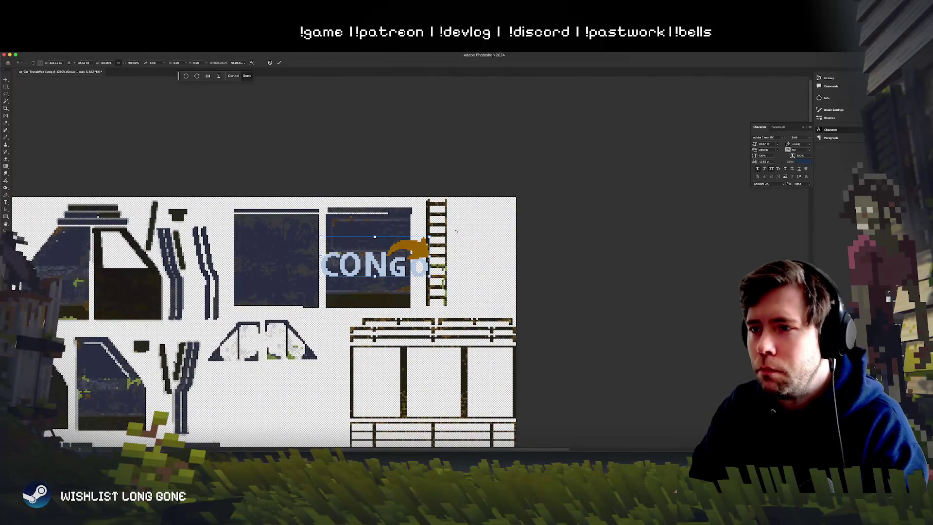
mouse_move(431, 237)
mouse_down()
mouse_move(406, 281)
mouse_move(394, 230)
mouse_up()
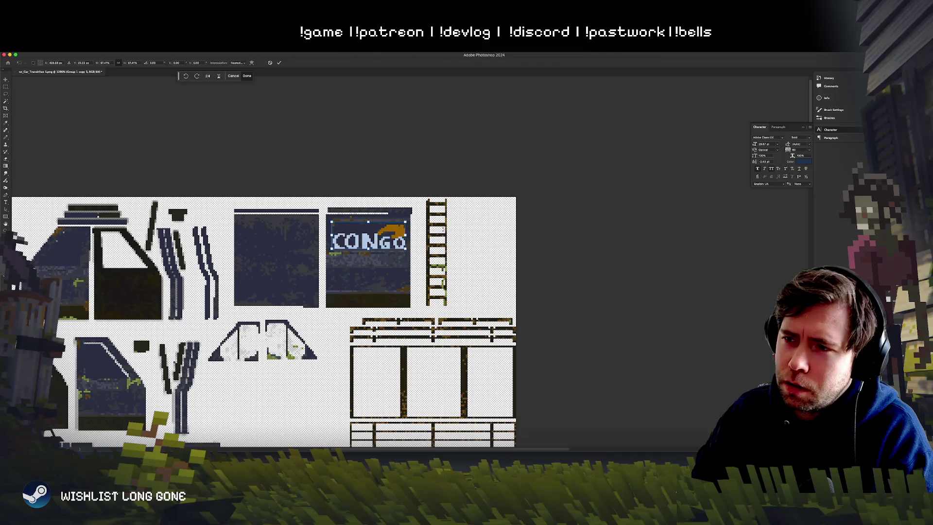
key(Return)
key(Down)
key(Down)
key(Down)
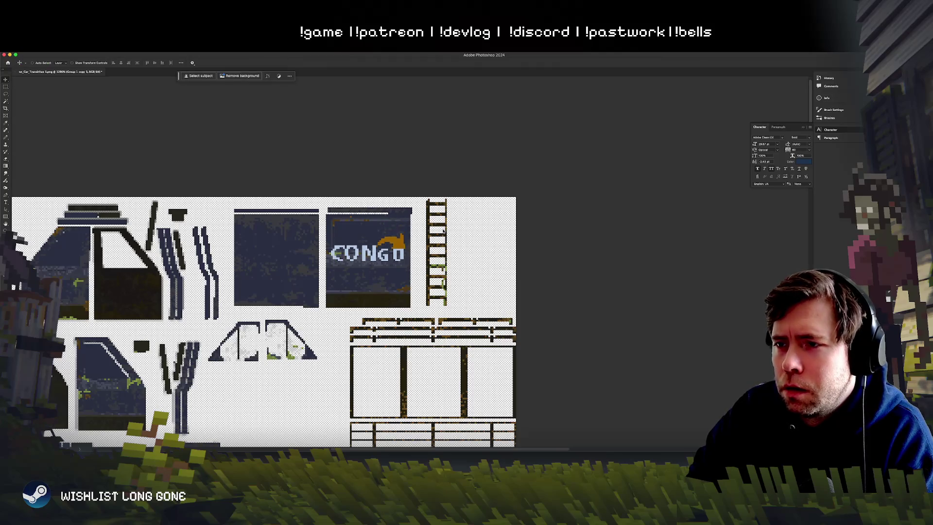
key(Down)
key(Down)
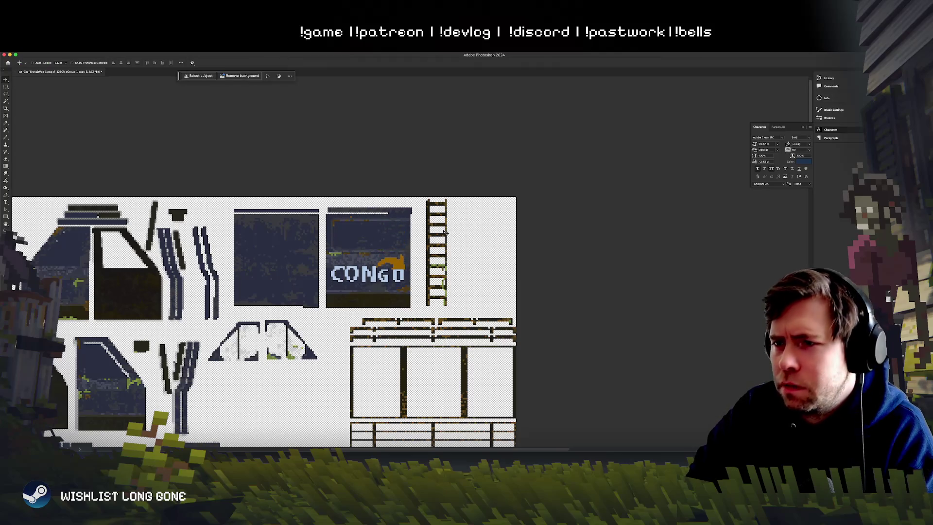
key(super+equal)
key(super+equal)
key(super+equal)
drag(335, 309, 337, 221)
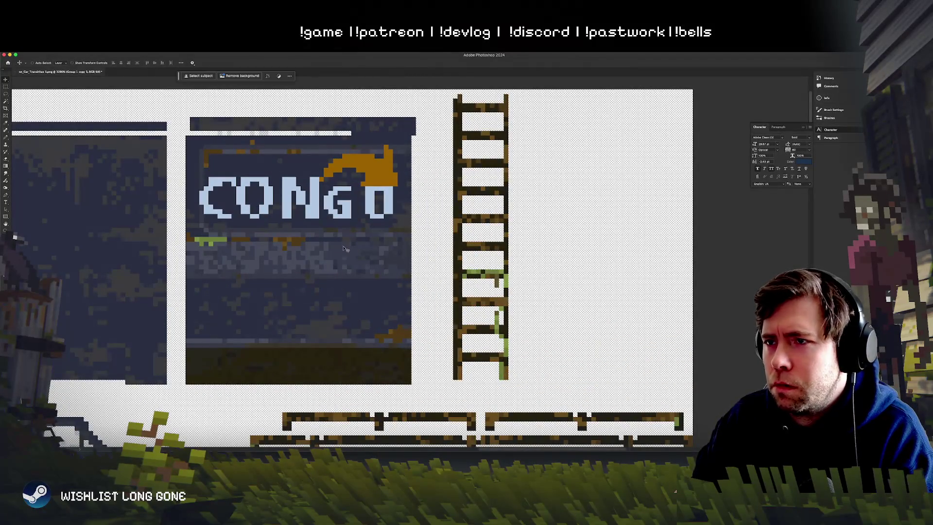
key(Down)
scroll(339, 303, left, 3)
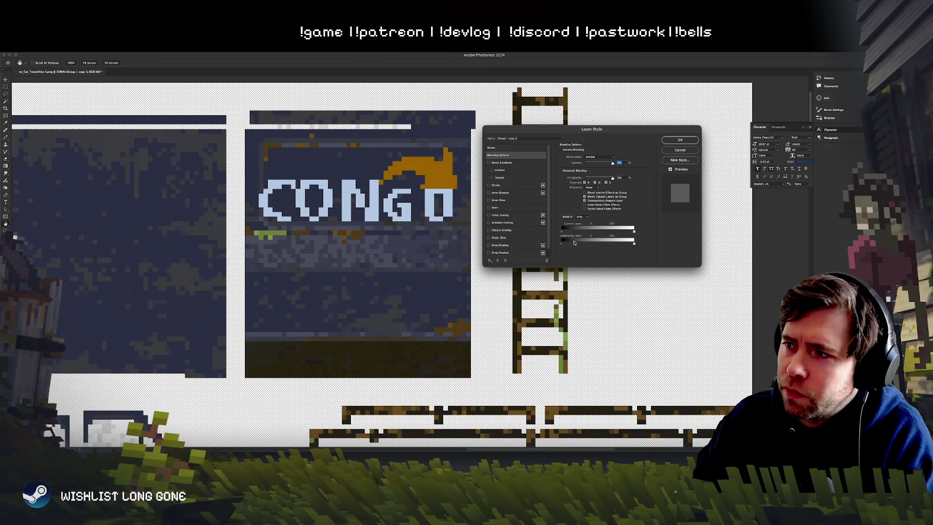
Step: Adjust the Underlying Layer blend-if so the small logo blends with worn paint, then save the texture
mouse_move(569, 244)
mouse_down()
mouse_move(583, 246)
mouse_move(570, 246)
mouse_up()
click(673, 142)
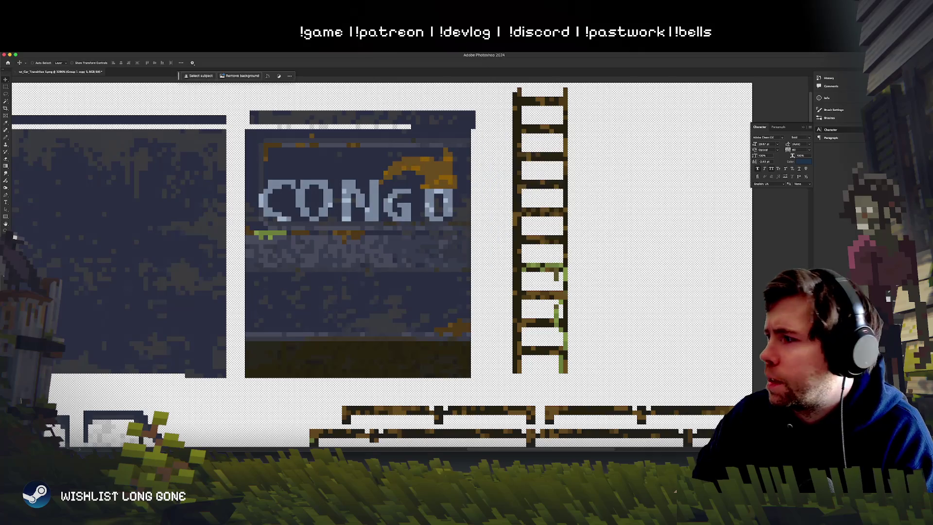
key(super+w)
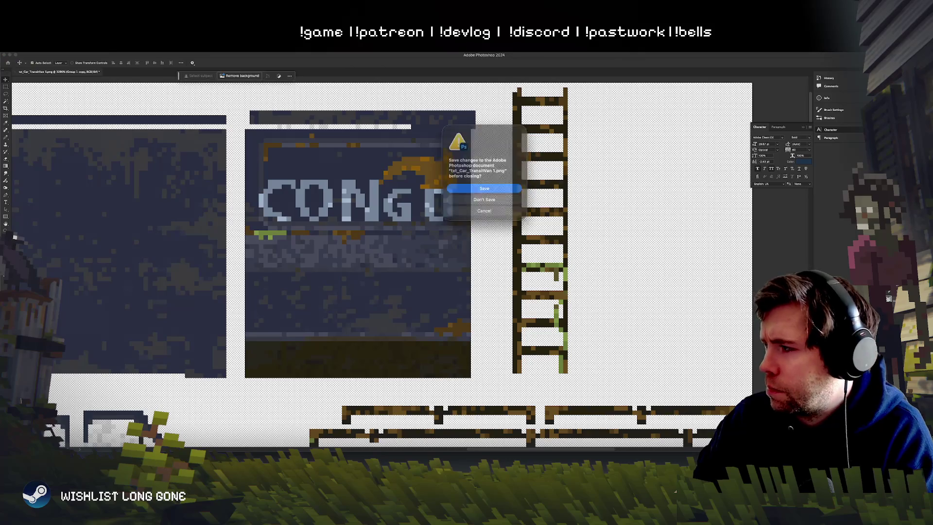
key(Escape)
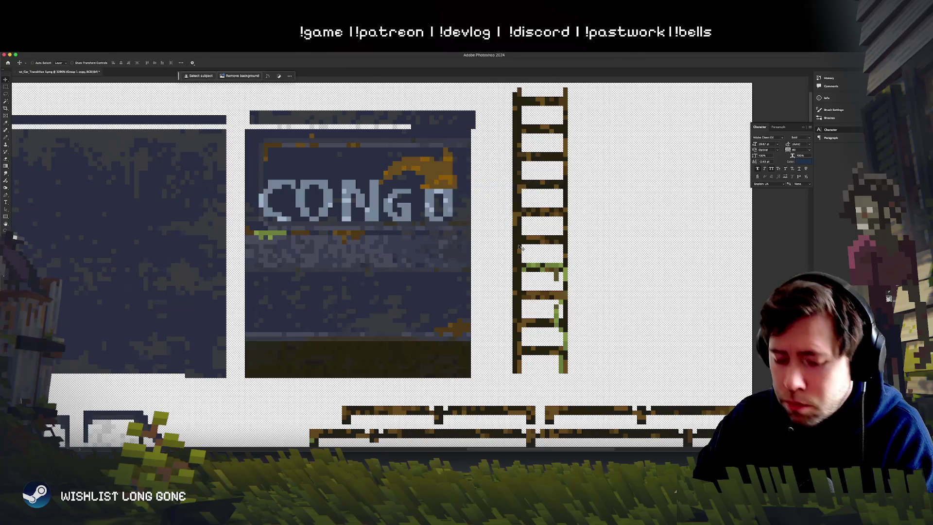
key(super+s)
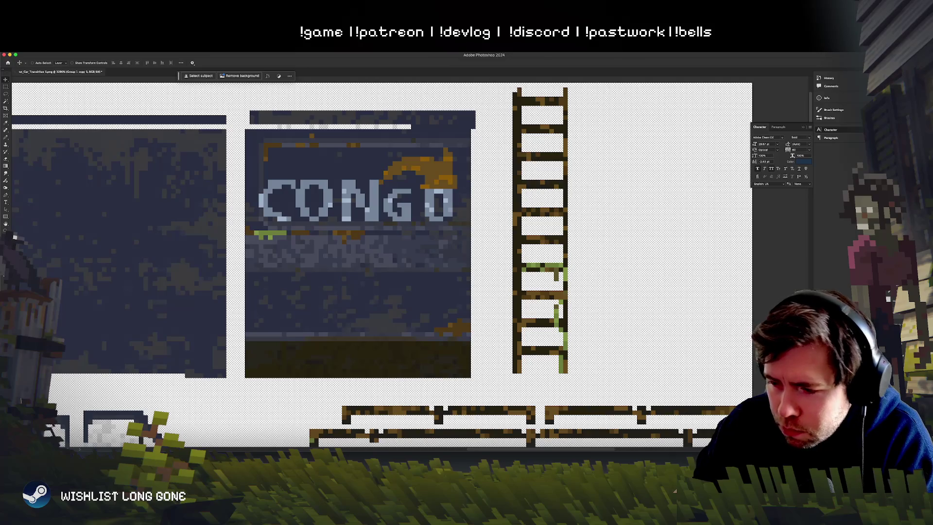
key(super+Tab)
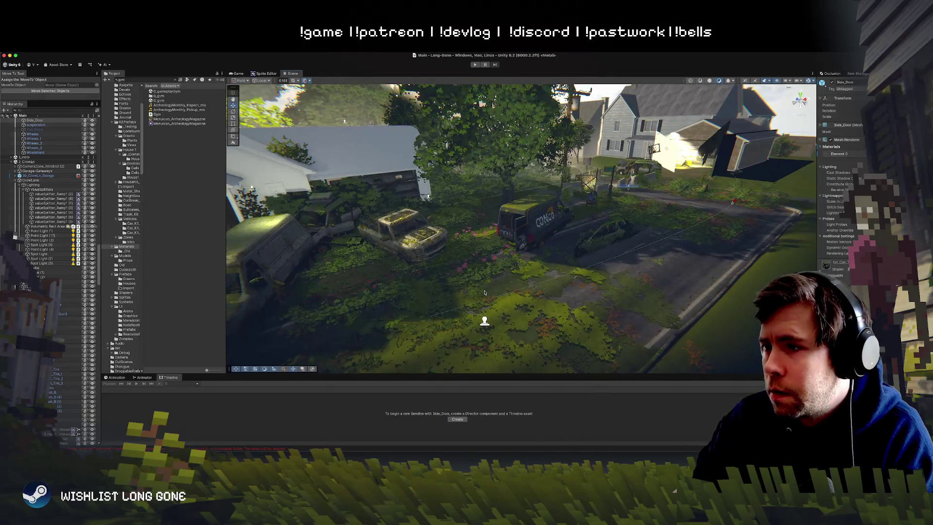
Step: Select the van's side door and orbit to a side view showing the new CONGO logo
click(484, 292)
mouse_move(484, 292)
mouse_down()
mouse_move(662, 294)
mouse_move(671, 266)
mouse_move(670, 275)
mouse_up()
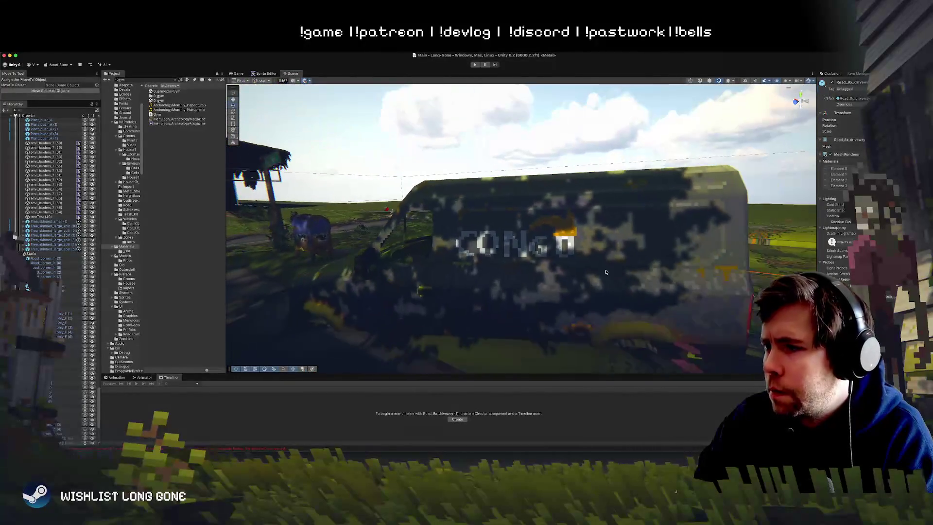
click(562, 296)
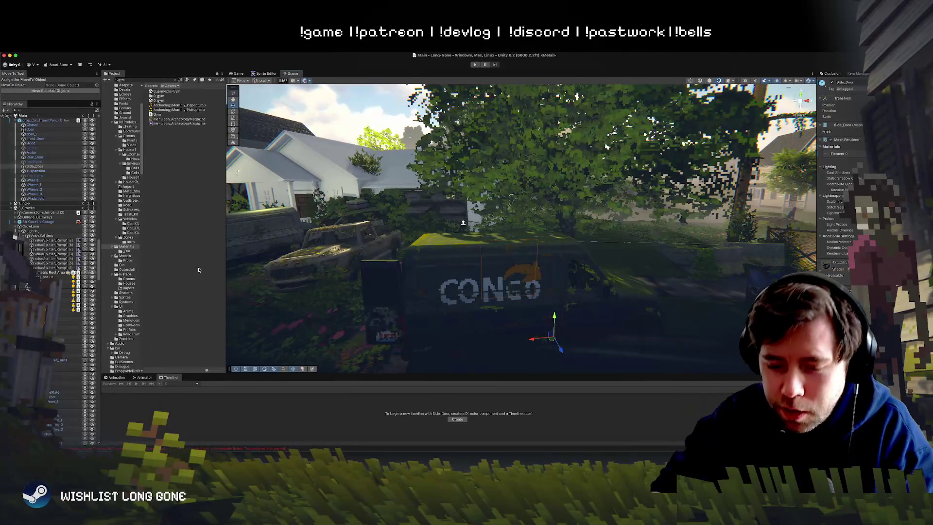
key(alt)
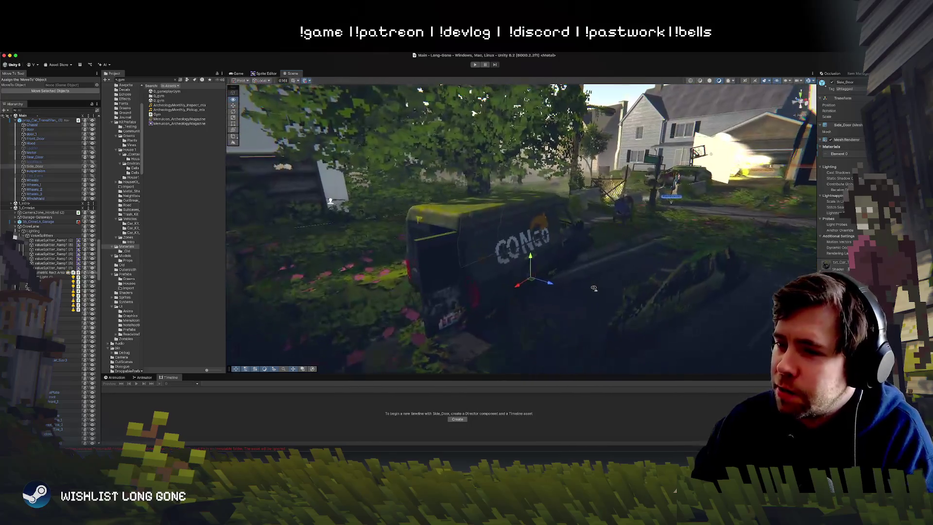
scroll(646, 280, down, 5)
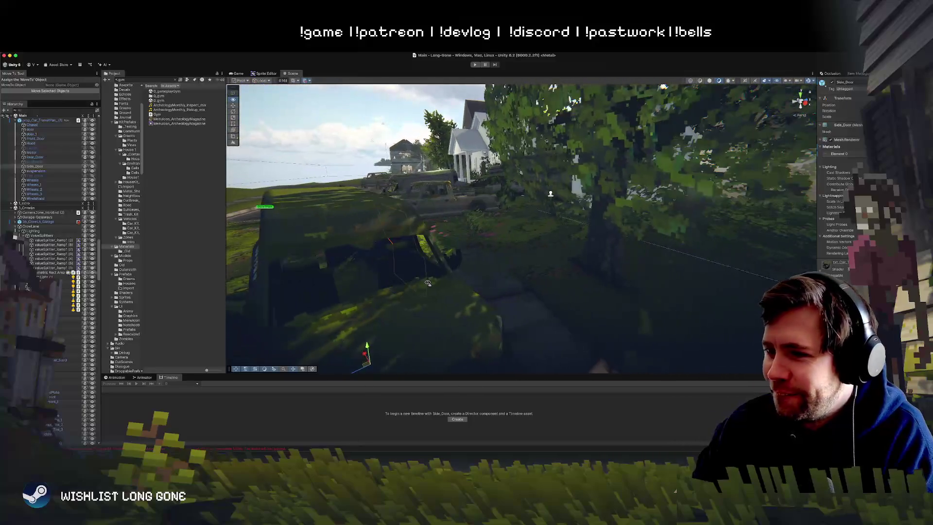
mouse_move(293, 275)
mouse_down()
mouse_move(243, 292)
mouse_move(227, 284)
mouse_up()
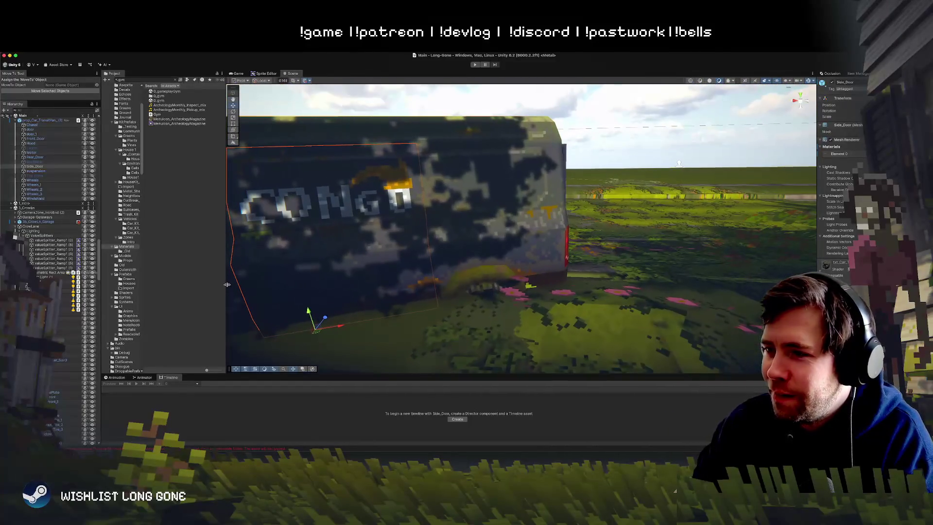
mouse_move(340, 217)
mouse_down()
mouse_move(157, 221)
mouse_move(209, 213)
mouse_move(228, 224)
mouse_up()
key(super+Tab)
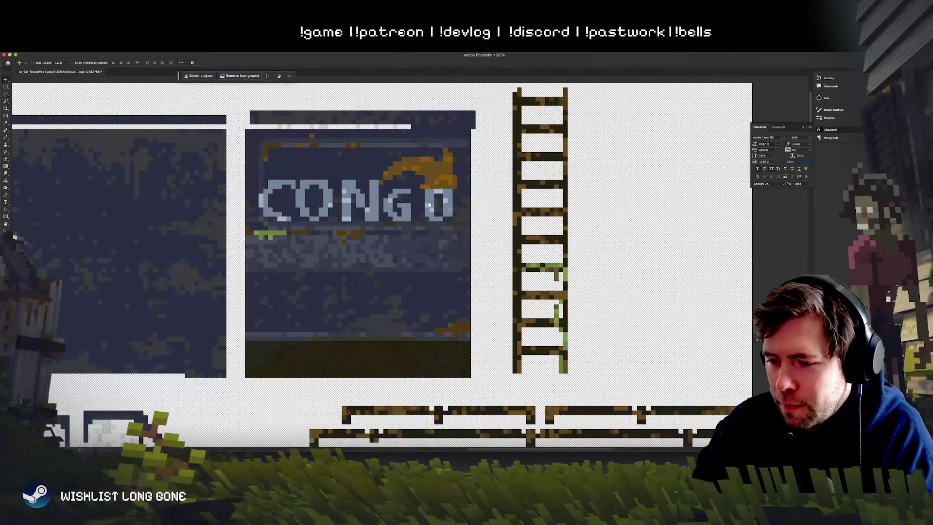
drag(430, 205, 476, 185)
key(super+minus)
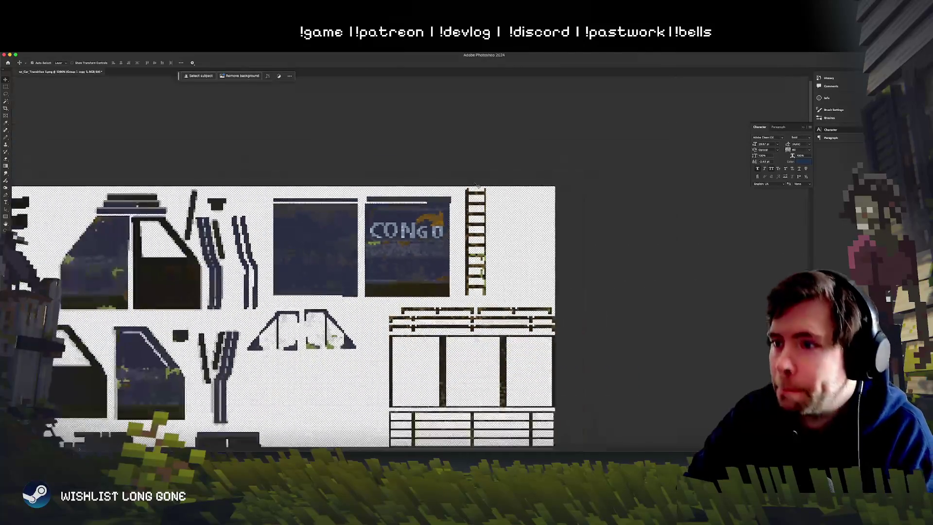
drag(383, 215, 392, 212)
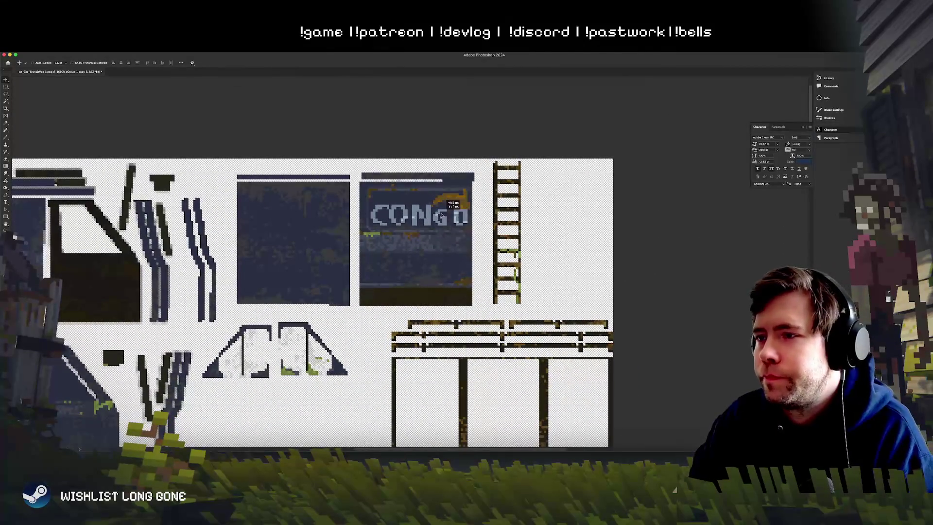
scroll(436, 219, down, 15)
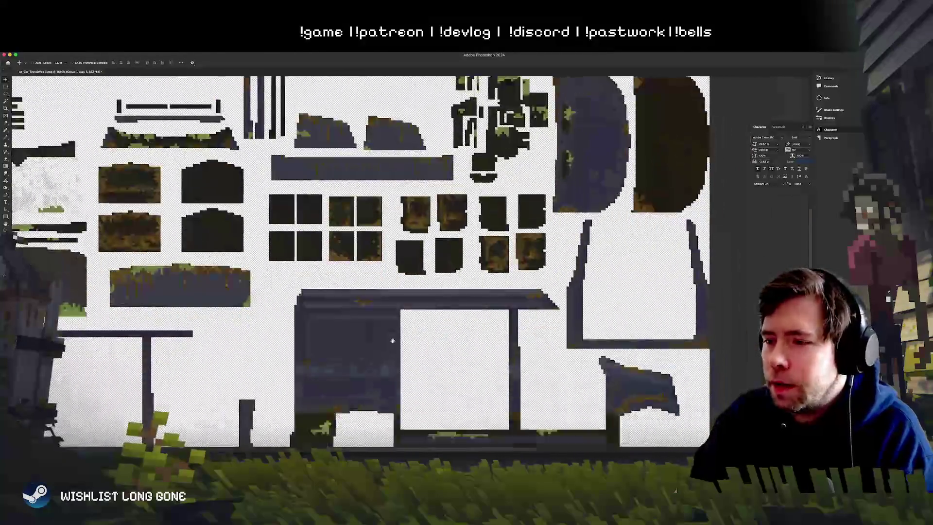
key(super+plus)
scroll(393, 385, down, 10)
right_click(390, 299)
click(413, 316)
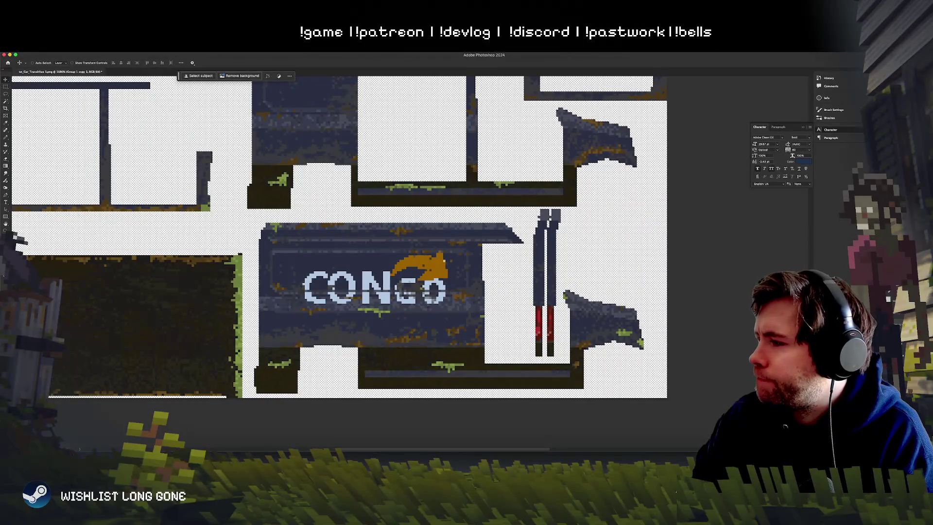
key(5)
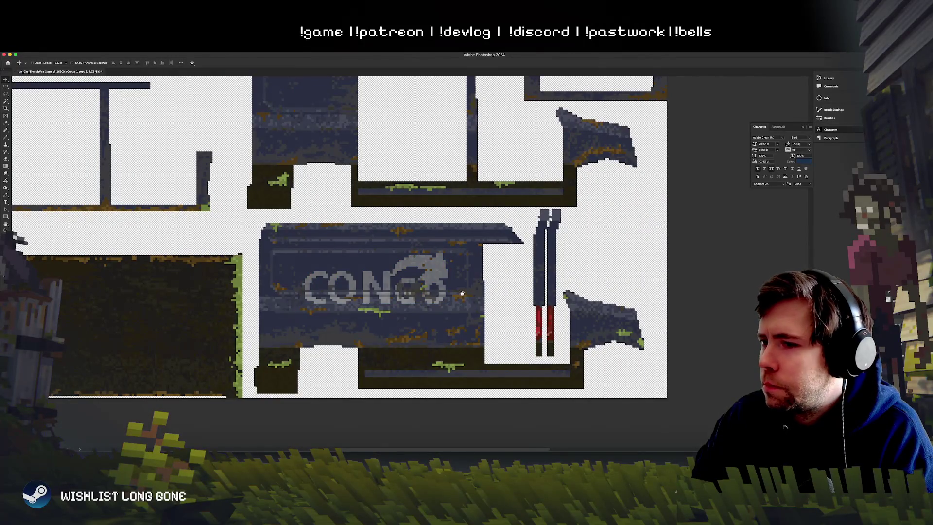
drag(464, 294, 494, 301)
key(0)
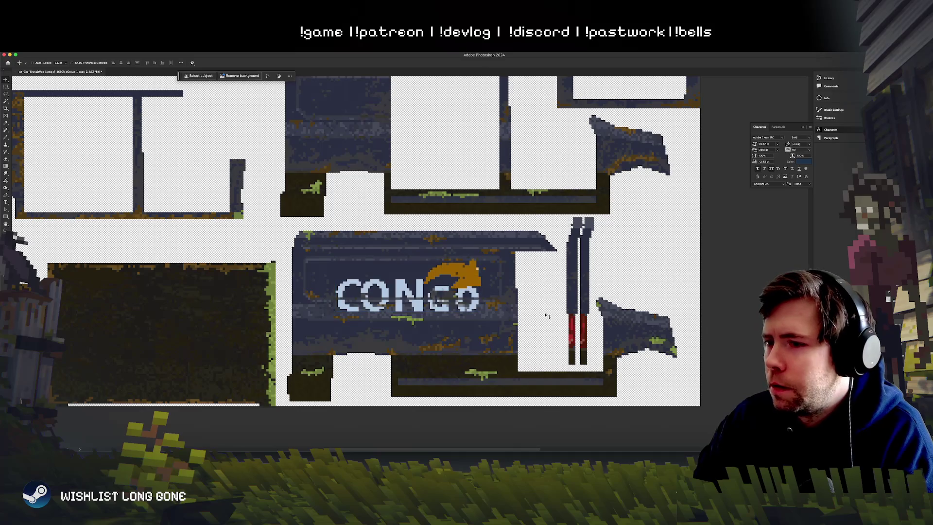
key(ctrl+t)
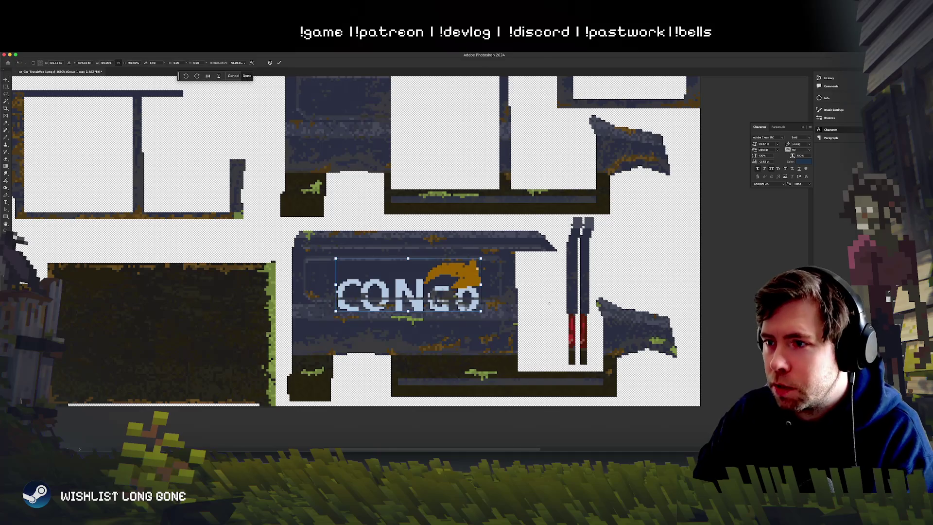
drag(481, 259, 462, 265)
key(Escape)
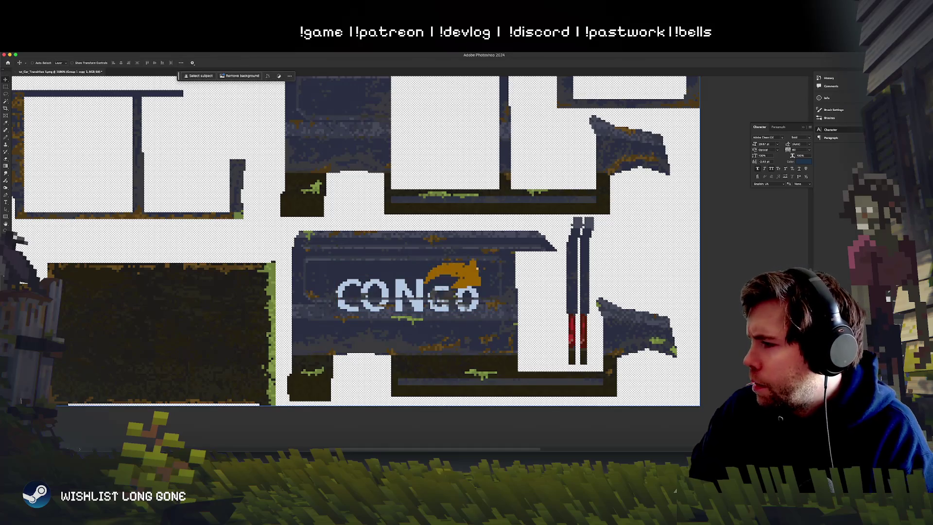
key(ctrl+comma)
key(ctrl+comma)
key(ctrl+comma)
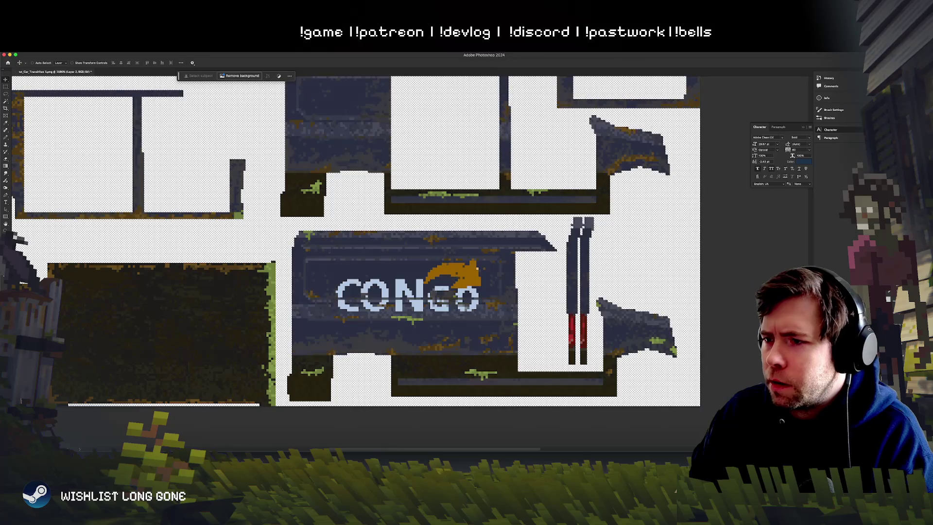
key(ctrl+comma)
key(ctrl+comma)
key(ctrl+comma)
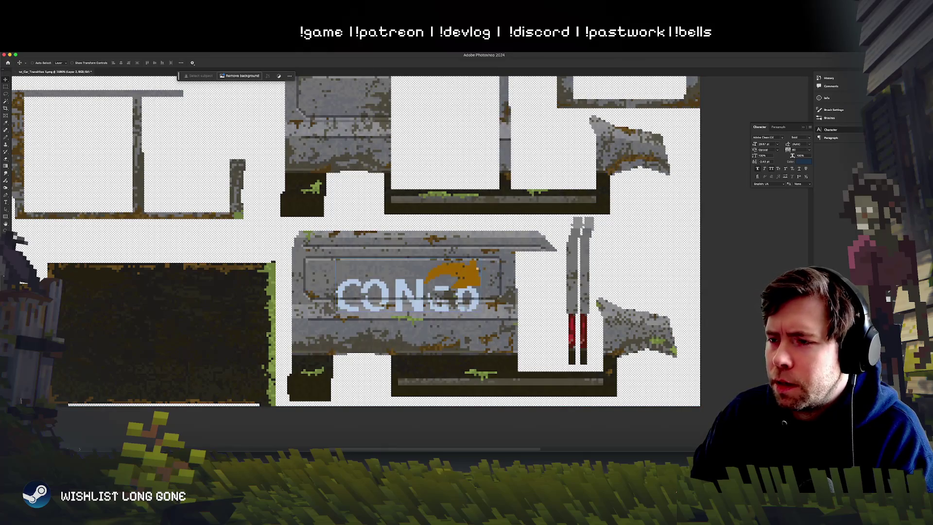
key(ctrl+comma)
key(ctrl+comma)
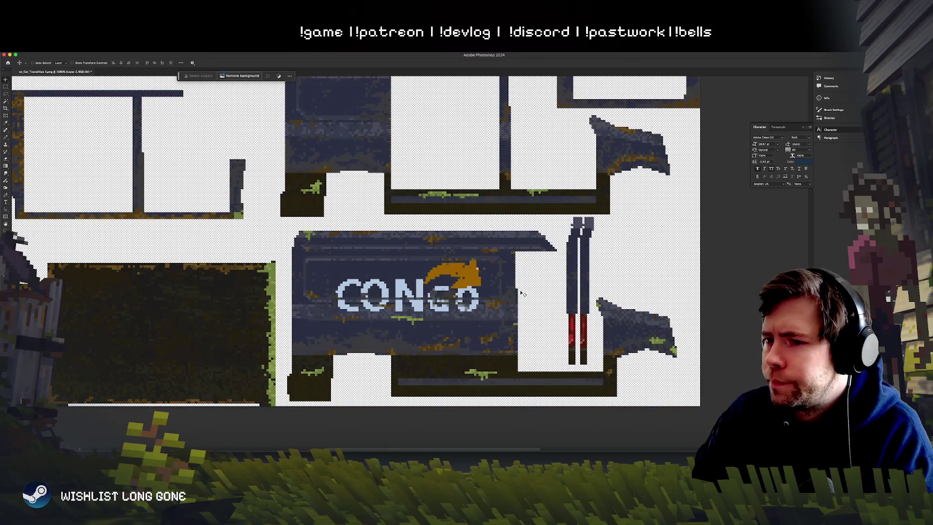
drag(420, 311, 609, 295)
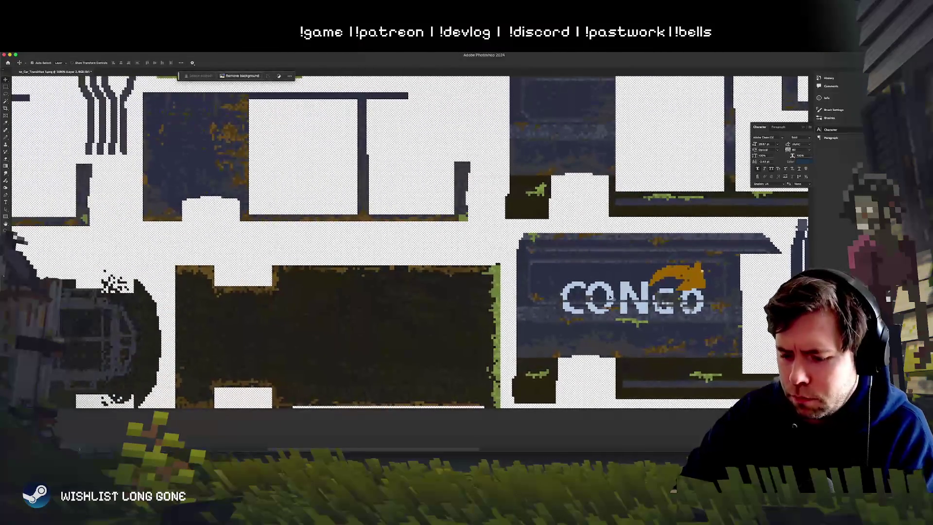
key(ctrl+minus)
key(ctrl+minus)
scroll(586, 292, down, 3)
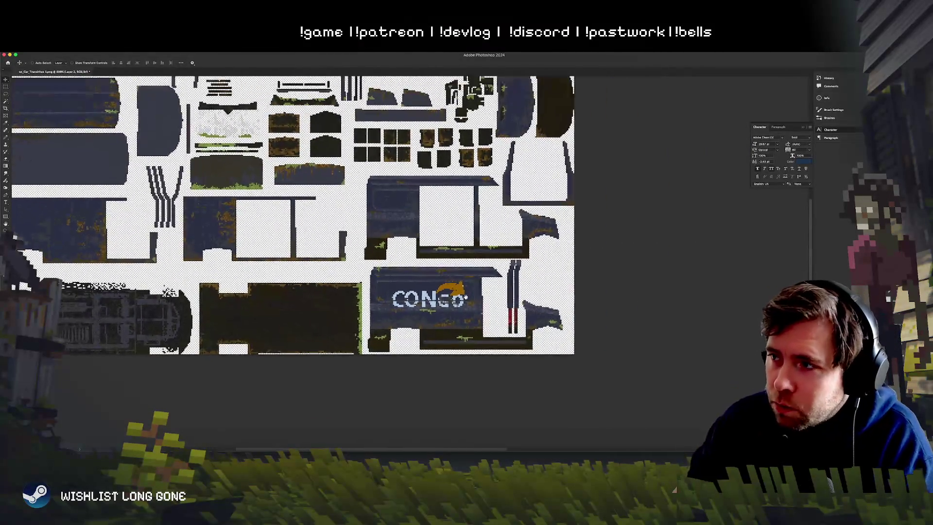
scroll(553, 281, up, 3)
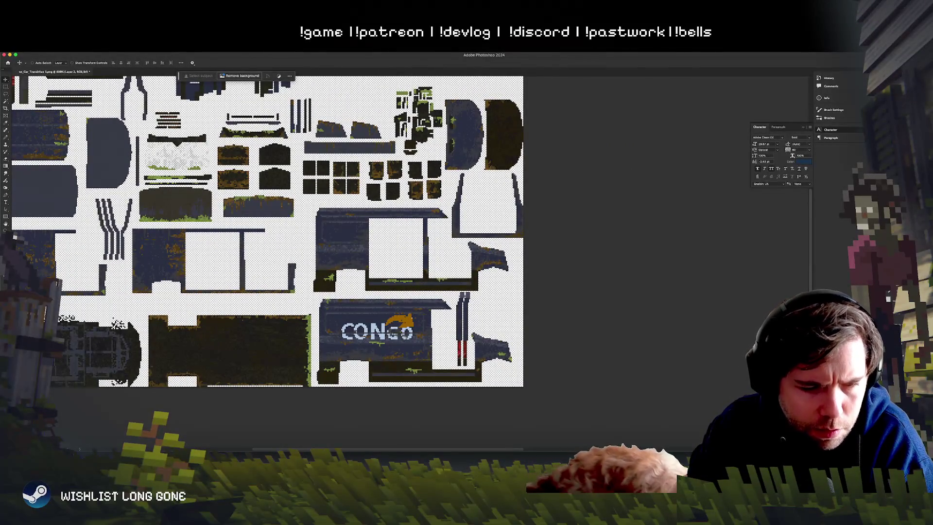
key(super+Tab)
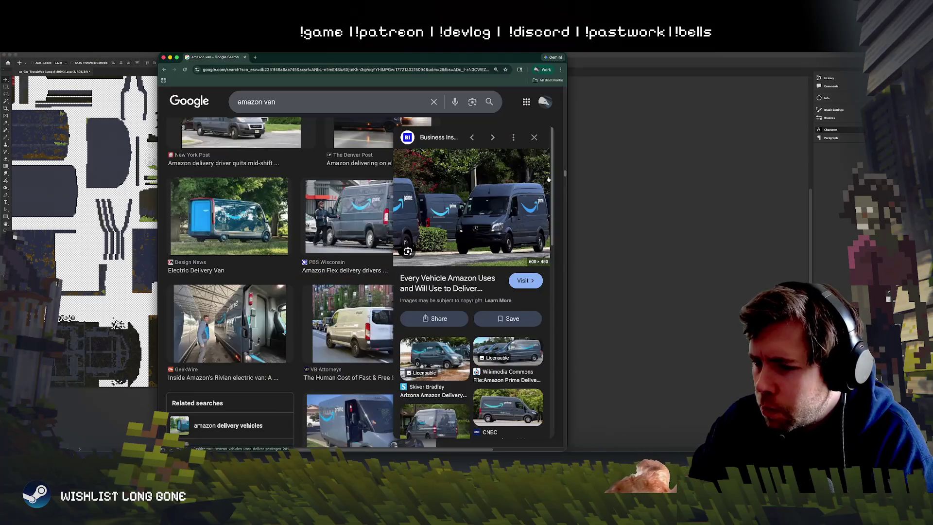
scroll(288, 264, up, 5)
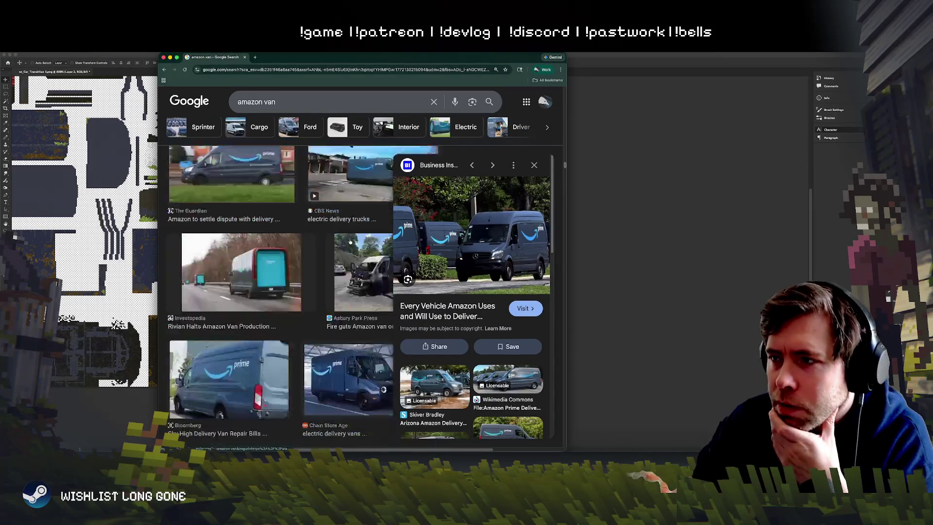
scroll(287, 264, up, 5)
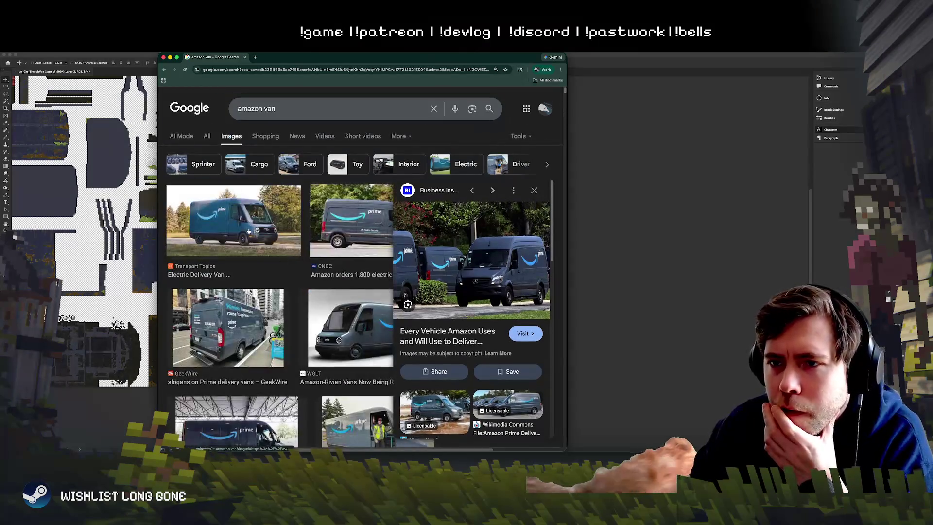
click(246, 229)
click(376, 245)
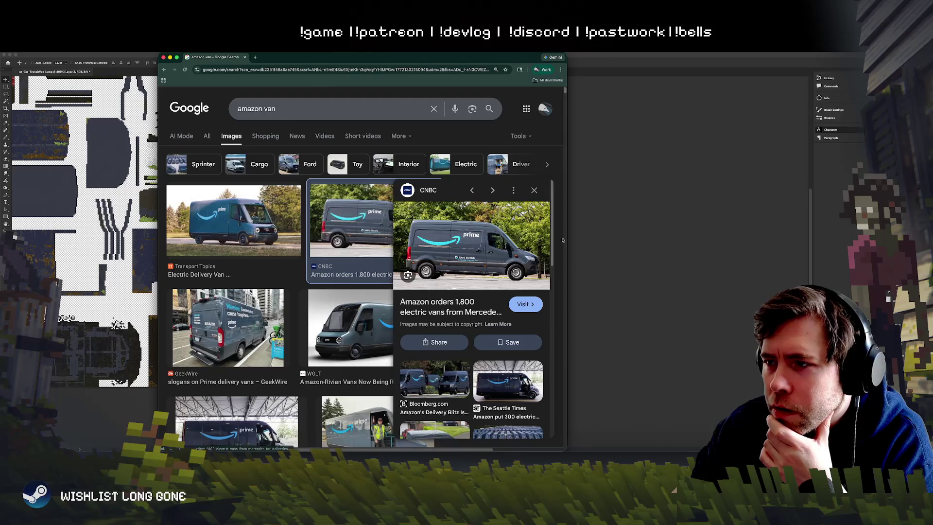
drag(567, 240, 750, 240)
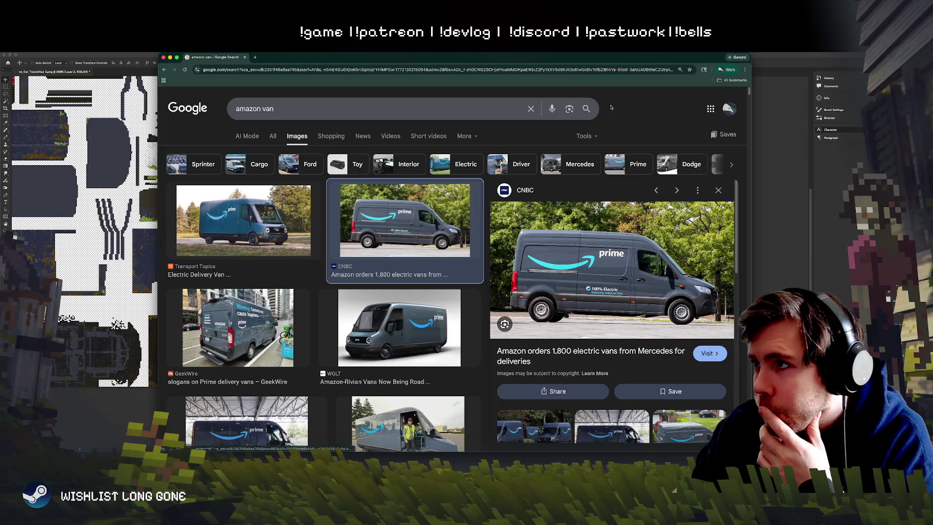
key(super+m)
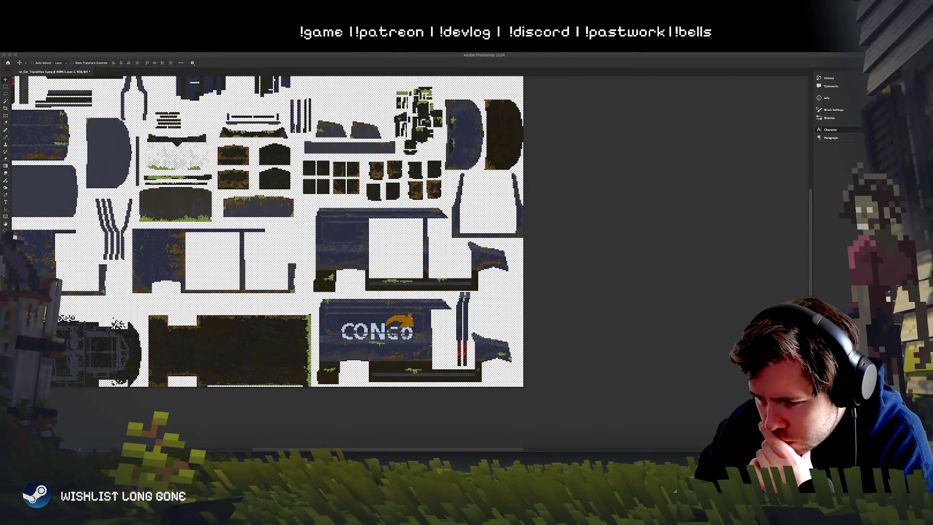
Step: Rotate the CONGO van about 90° to face up the street and frame it in view
key(super+Tab)
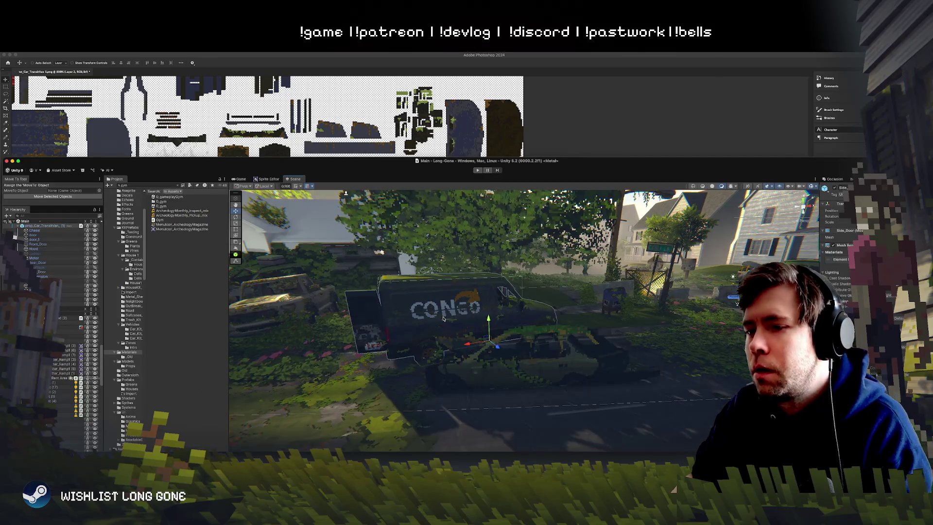
mouse_move(488, 354)
mouse_down()
mouse_move(462, 350)
mouse_move(486, 348)
mouse_move(437, 376)
mouse_move(433, 370)
mouse_up()
key(e)
key(w)
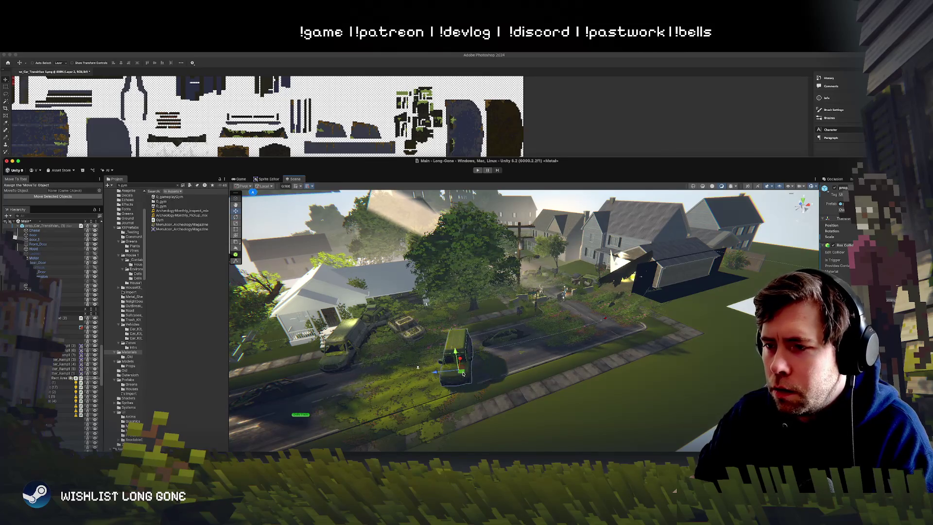
key(f)
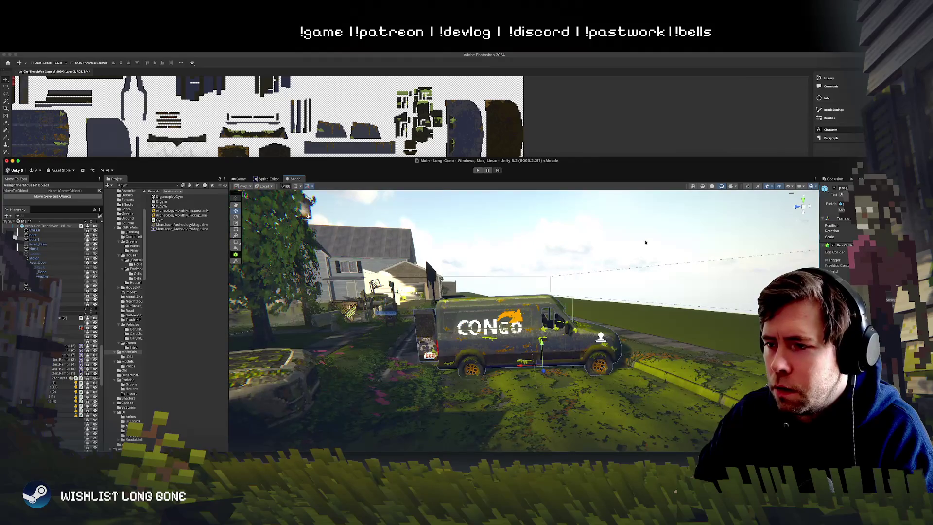
scroll(524, 319, up, 3)
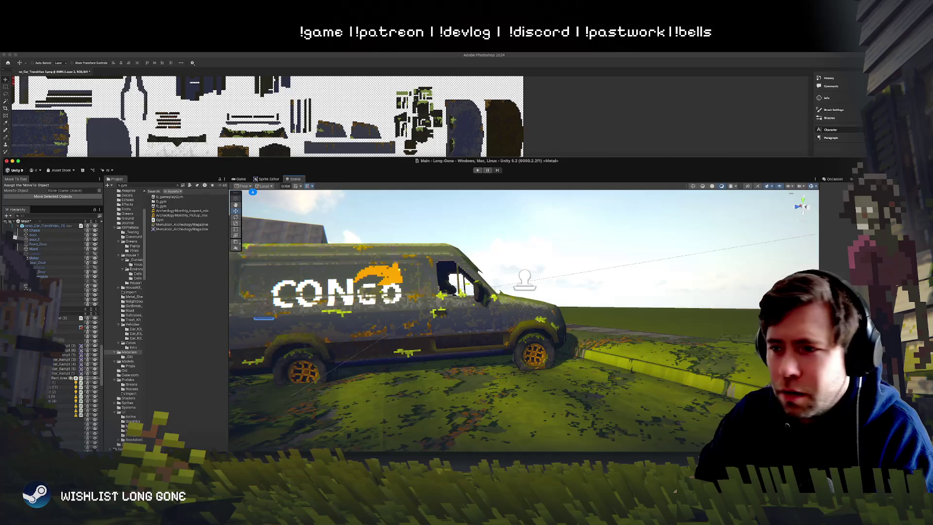
scroll(379, 304, down, 3)
click(488, 338)
key(f)
mouse_move(456, 346)
mouse_down()
mouse_move(437, 314)
mouse_move(510, 346)
mouse_up()
Step: Maximize the Unity editor and orbit in close to the van's side, checking door and chassis
click(510, 346)
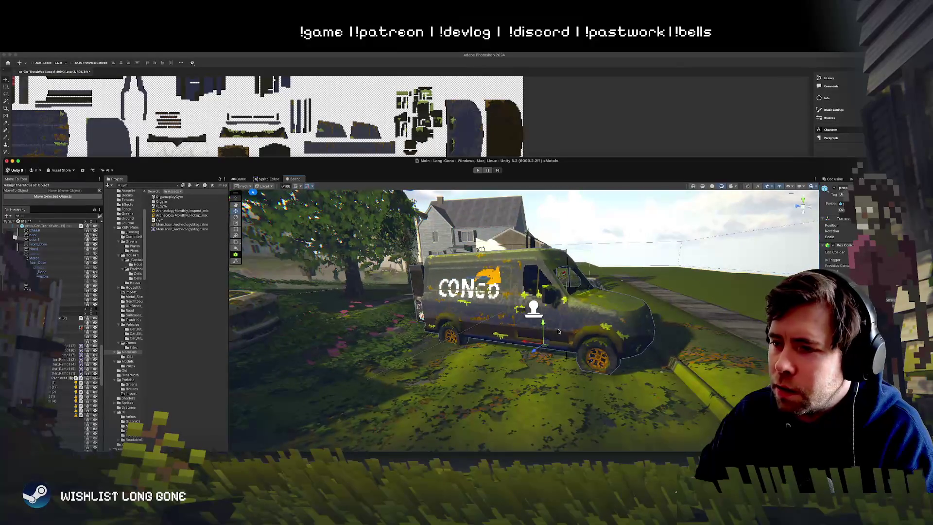
double_click(830, 162)
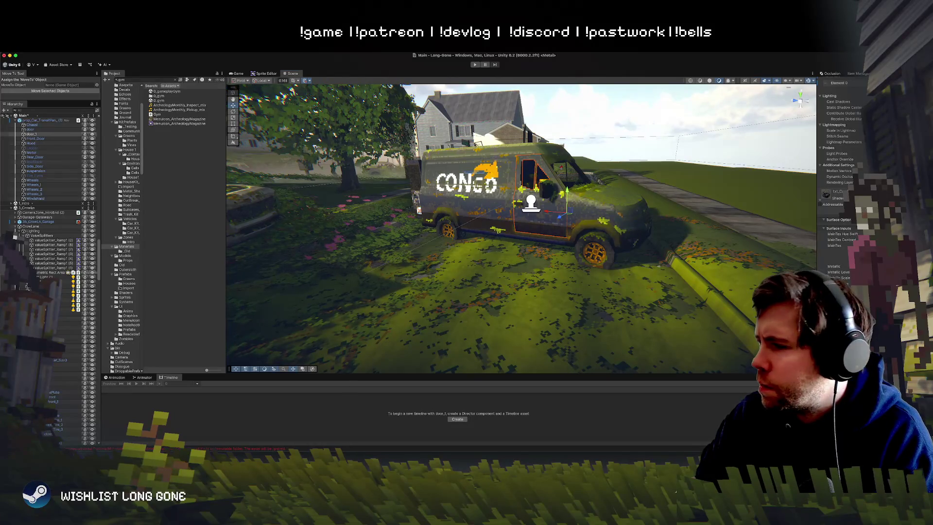
click(641, 223)
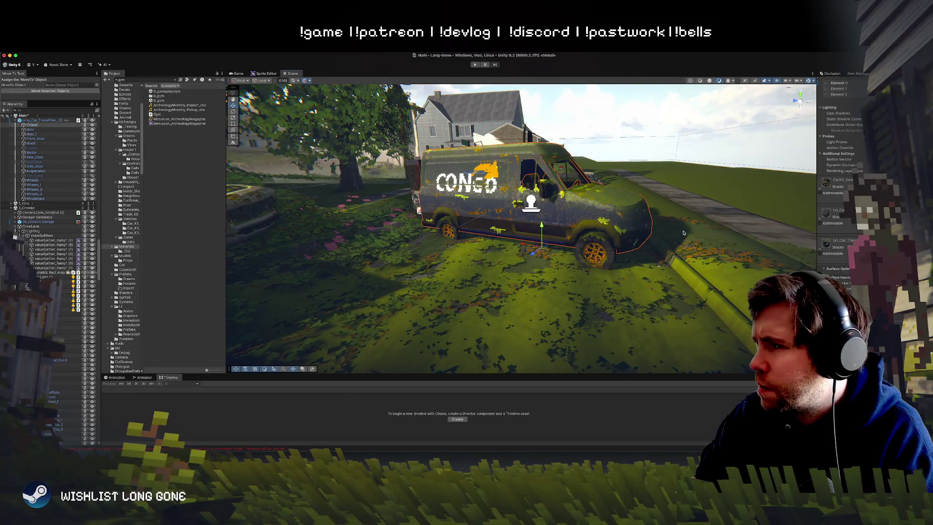
click(534, 225)
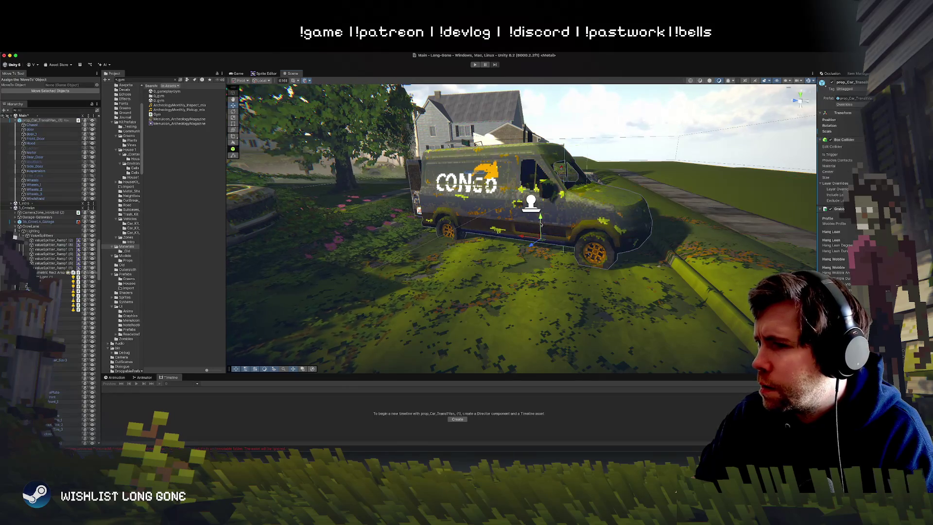
click(522, 225)
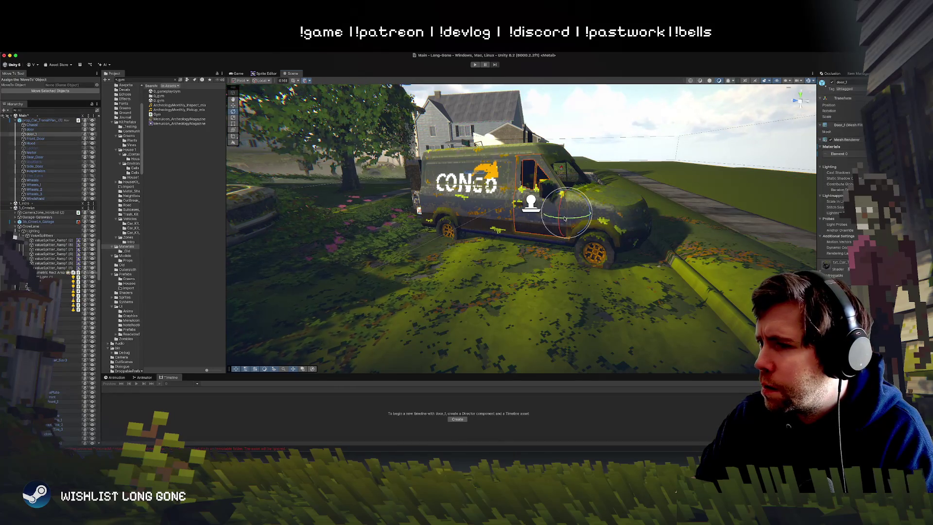
key(e)
click(674, 124)
mouse_move(674, 124)
mouse_down()
mouse_move(627, 233)
mouse_move(480, 244)
mouse_move(509, 237)
mouse_up()
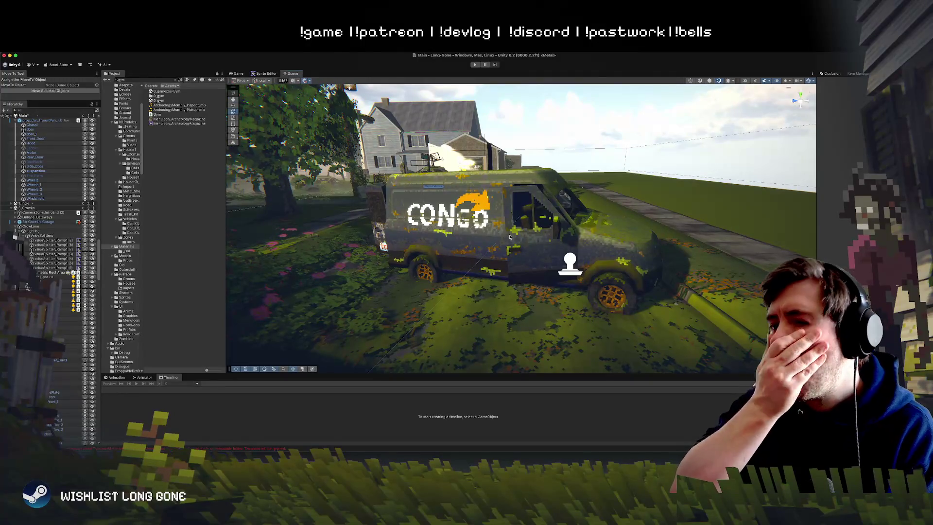
mouse_move(493, 218)
mouse_down()
mouse_move(479, 220)
mouse_move(493, 218)
mouse_up()
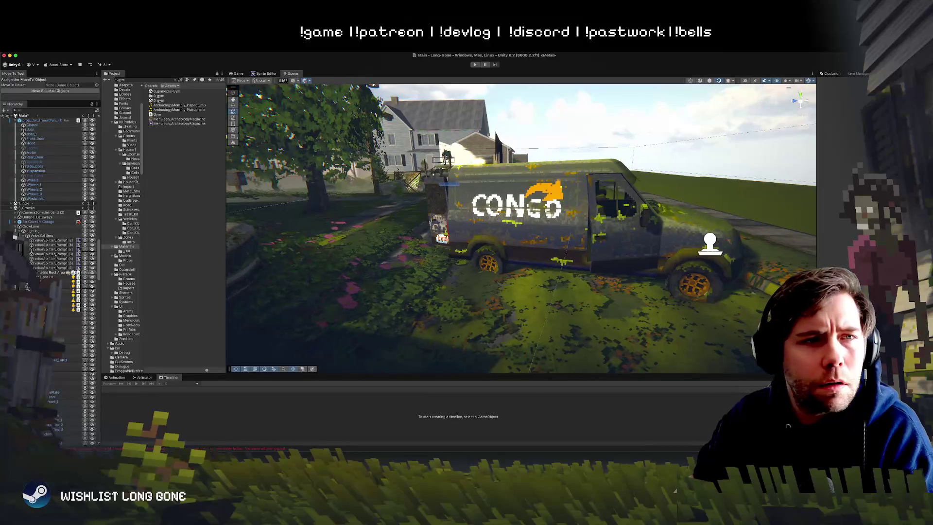
key(super+Tab)
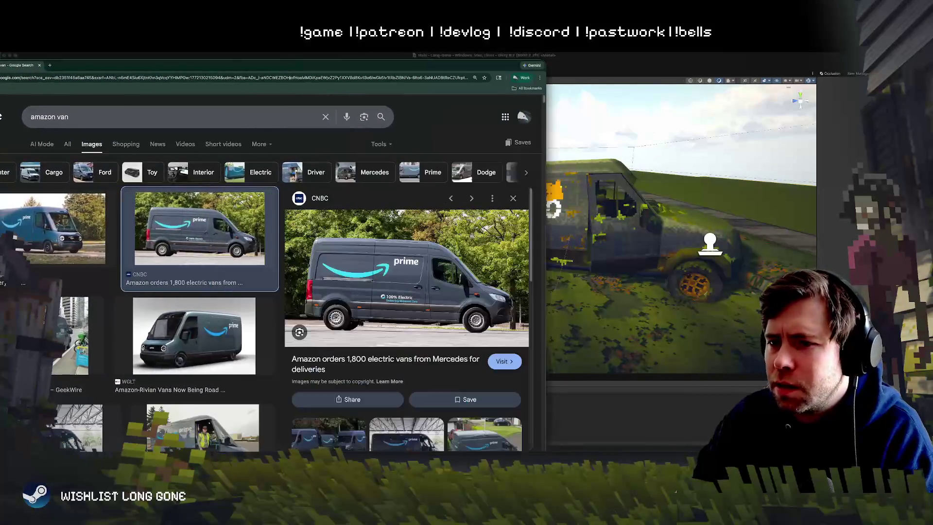
Step: Browse the 'amazon van' image results, enlarge one van photo in the preview, and shift the browser aside
drag(458, 318, 397, 318)
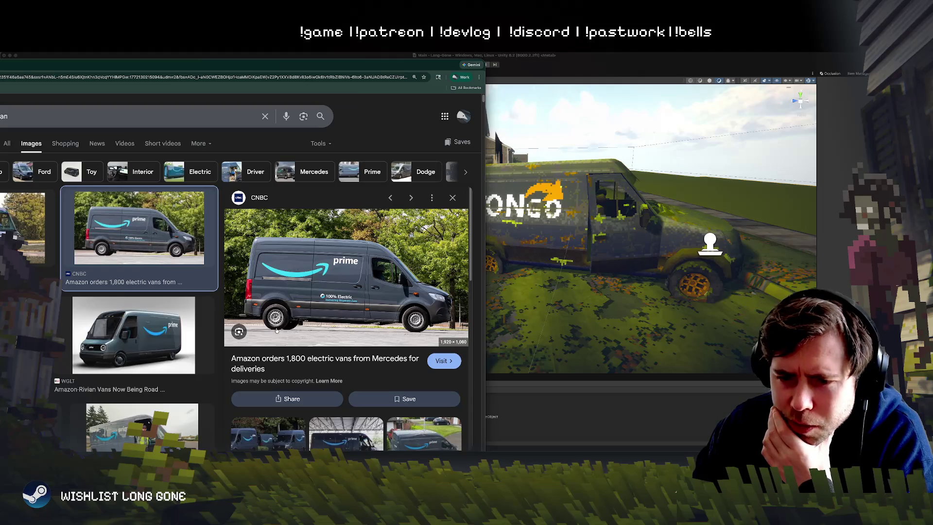
scroll(277, 330, down, 3)
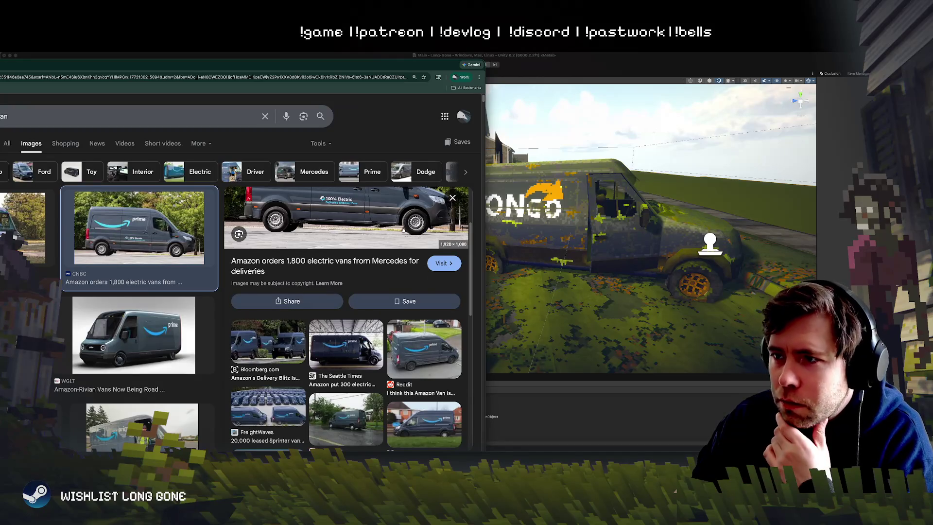
scroll(324, 313, up, 2)
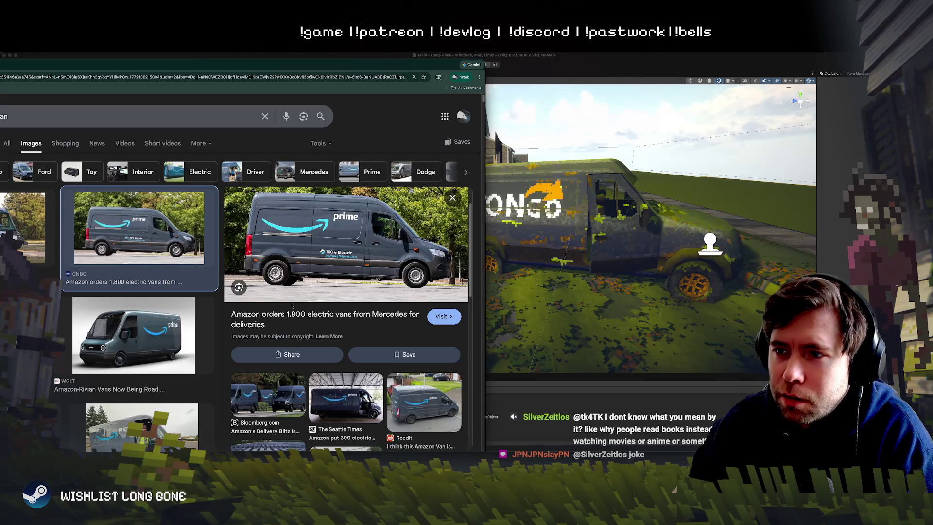
scroll(257, 348, down, 1)
scroll(257, 348, down, 5)
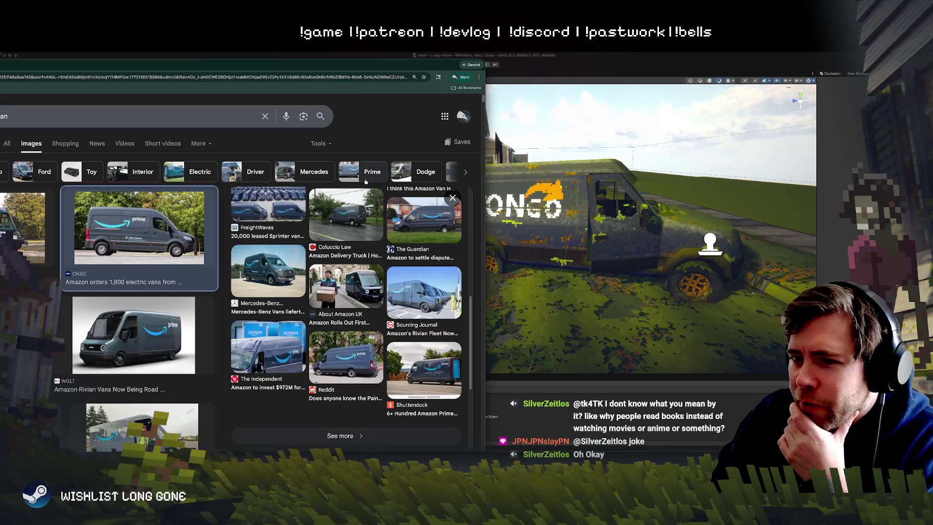
scroll(114, 338, down, 5)
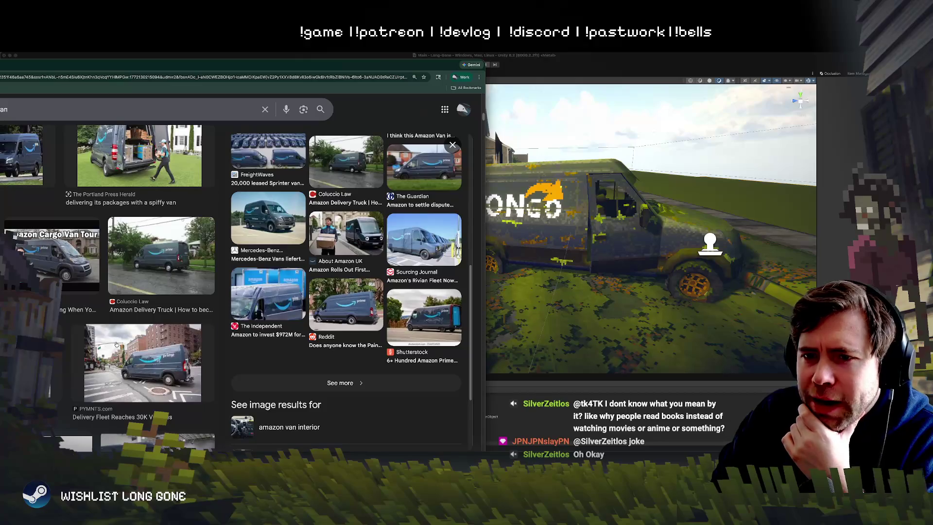
scroll(117, 344, down, 3)
click(167, 138)
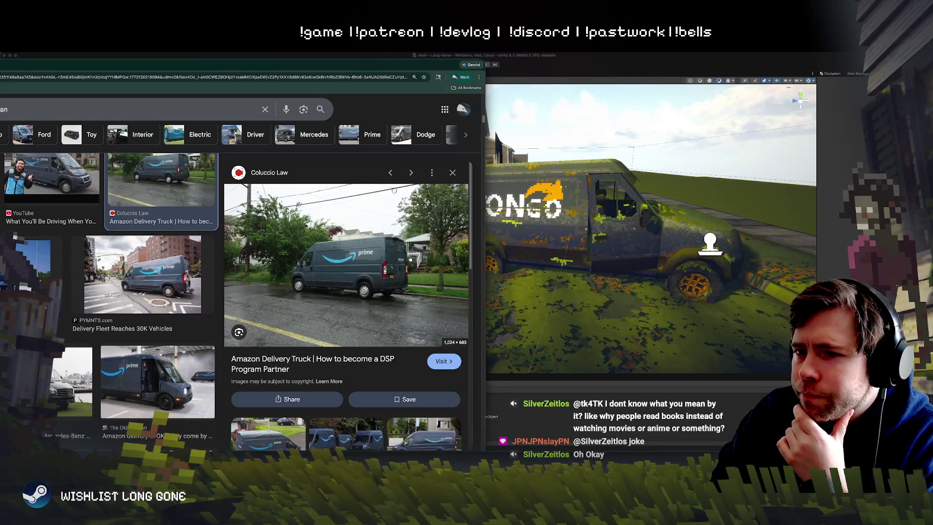
mouse_move(404, 68)
mouse_down()
mouse_move(161, 83)
mouse_move(242, 91)
mouse_up()
Step: Orbit around the textured CONGO van in Unity, then drag the reference photos back over the editor
key(super+Tab)
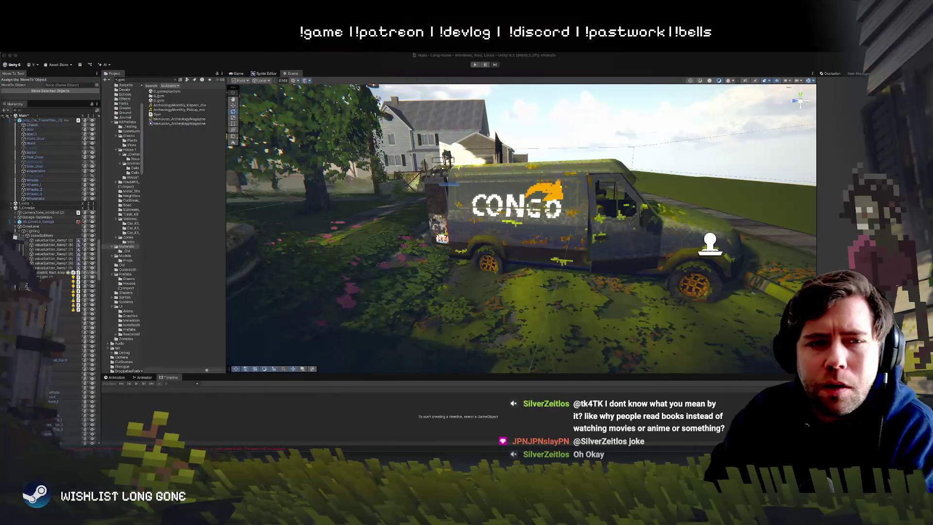
mouse_move(484, 218)
mouse_down()
mouse_move(587, 218)
mouse_move(593, 248)
mouse_move(641, 245)
mouse_move(533, 259)
mouse_move(226, 203)
mouse_up()
mouse_move(516, 279)
mouse_down()
mouse_move(557, 281)
mouse_move(565, 298)
mouse_up()
mouse_move(923, 126)
mouse_down()
mouse_move(504, 126)
mouse_move(484, 142)
mouse_move(505, 131)
mouse_move(415, 113)
mouse_up()
Step: Enlarge Chrome, scroll through more Amazon van photos, then drag the window off to the left
double_click(415, 113)
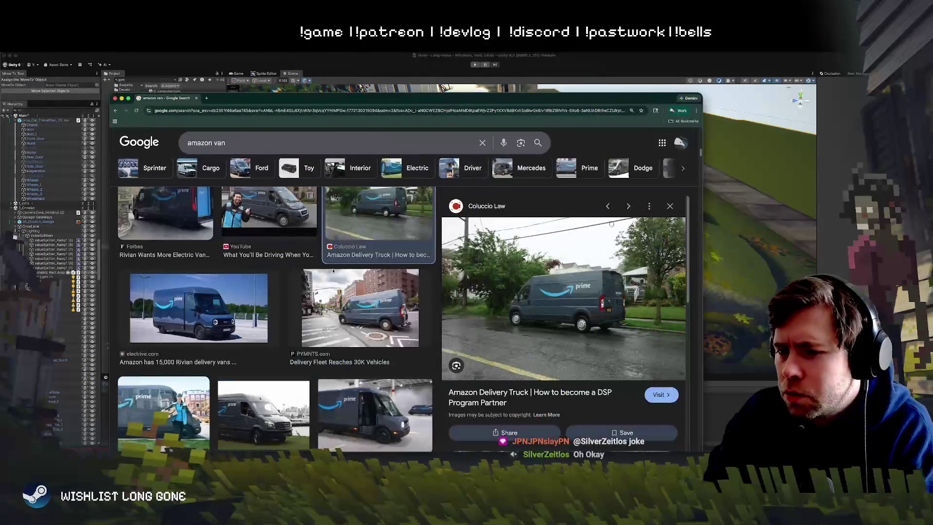
scroll(333, 271, down, 5)
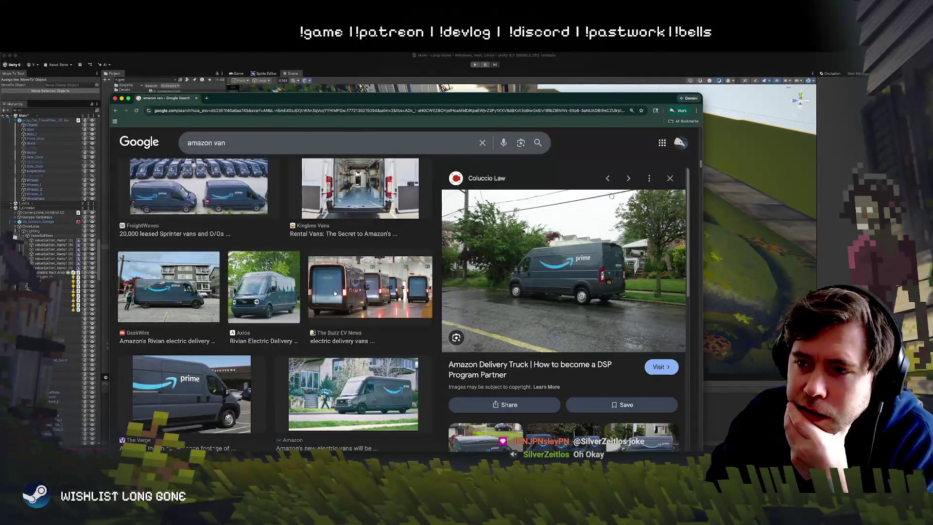
scroll(334, 284, down, 10)
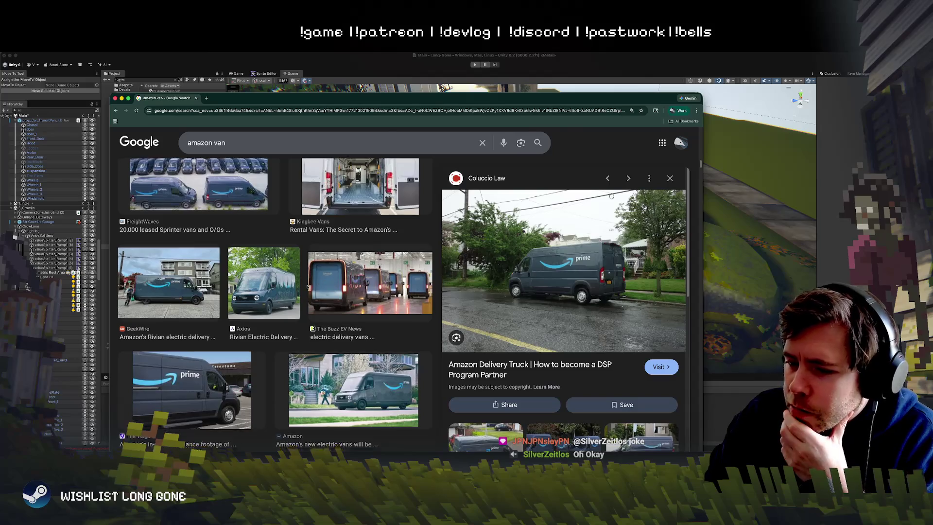
scroll(308, 287, down, 5)
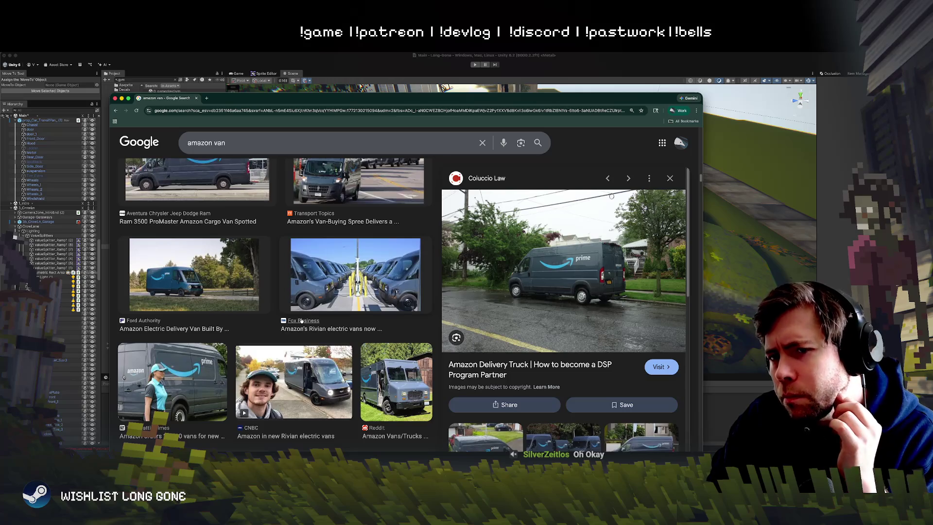
scroll(378, 298, up, 4)
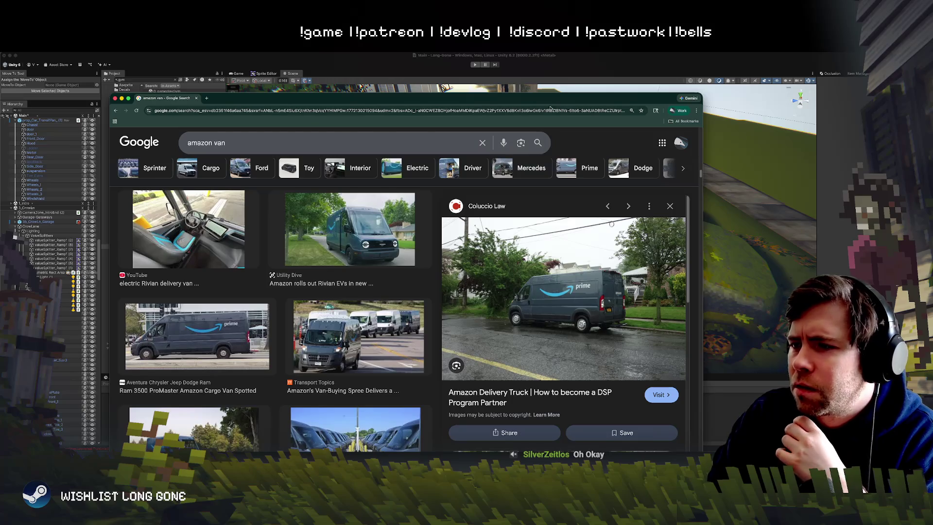
drag(577, 104, 327, 119)
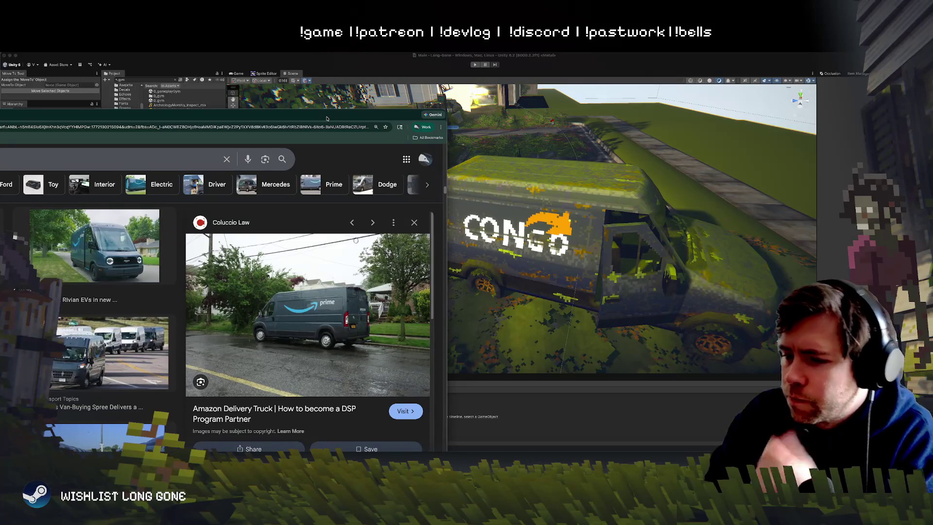
drag(327, 118, 0, 119)
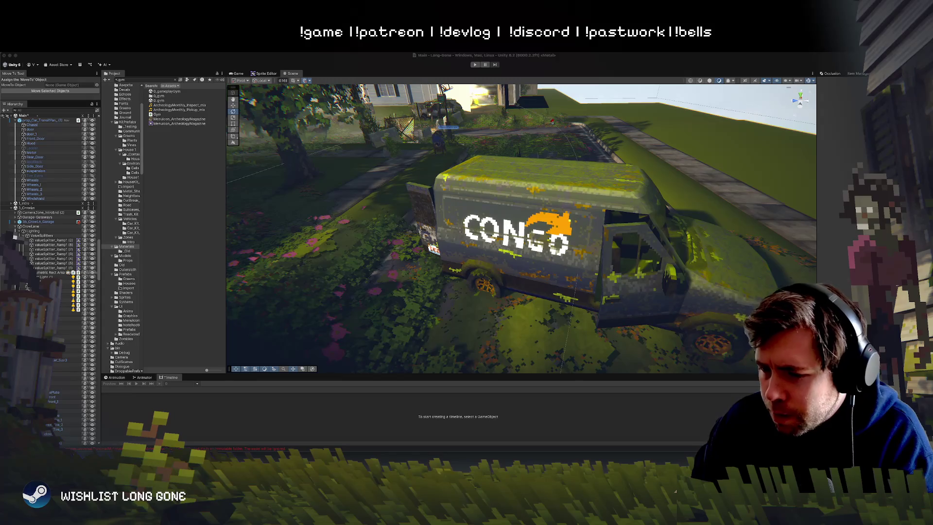
key(super+Tab)
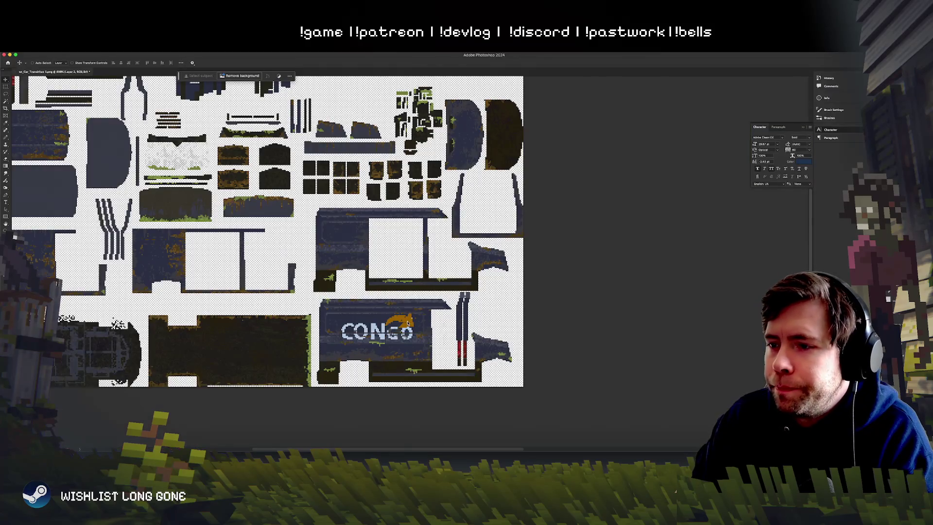
Step: Recolour the logo's orange arrow to teal with Hue/Saturation and save the texture
click(409, 323)
click(5, 101)
click(407, 321)
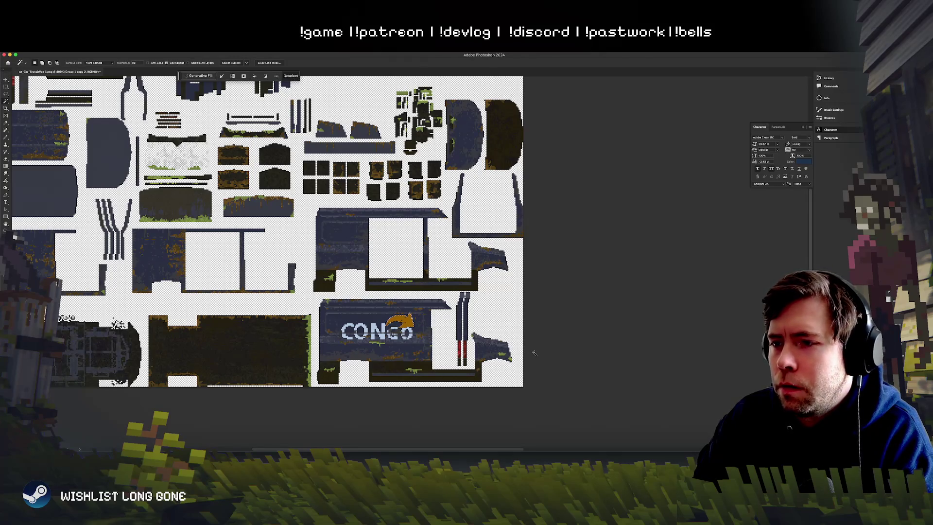
key(ctrl+u)
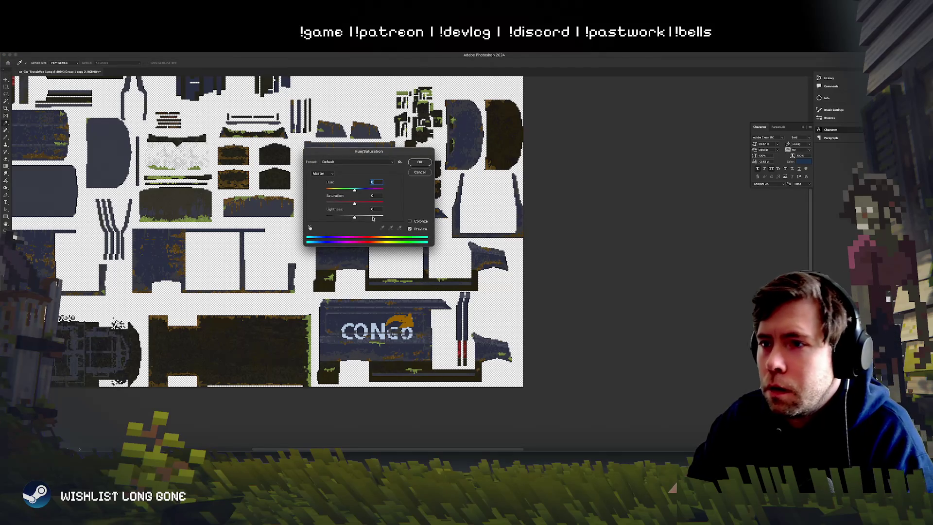
mouse_move(354, 189)
mouse_down()
mouse_move(307, 190)
mouse_move(380, 194)
mouse_up()
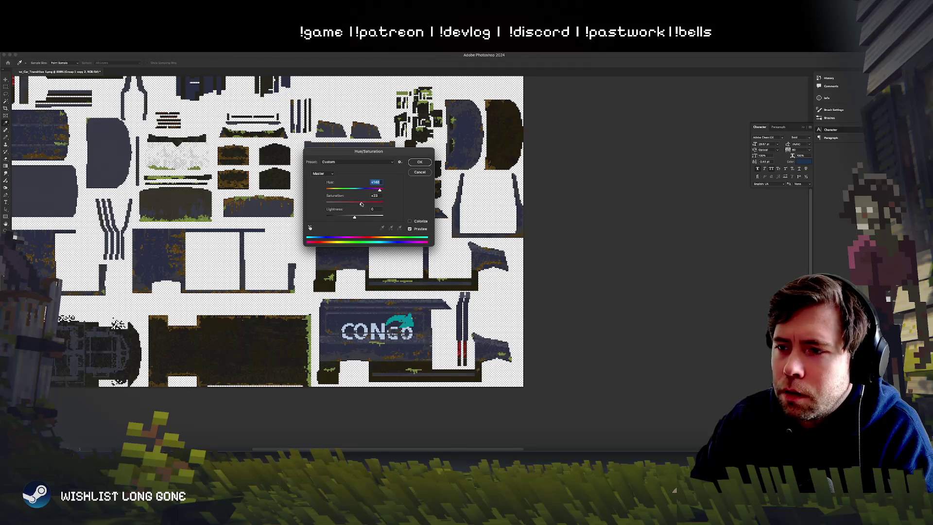
drag(354, 219, 348, 218)
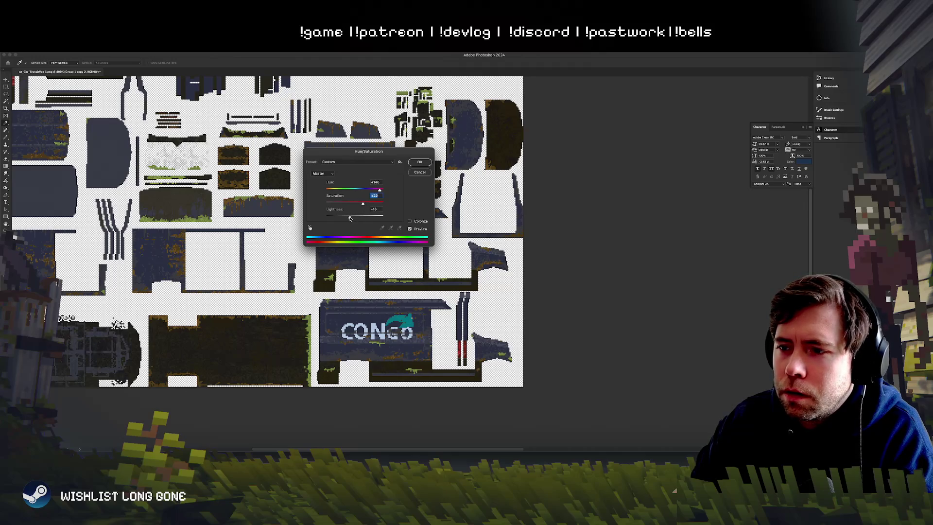
click(420, 162)
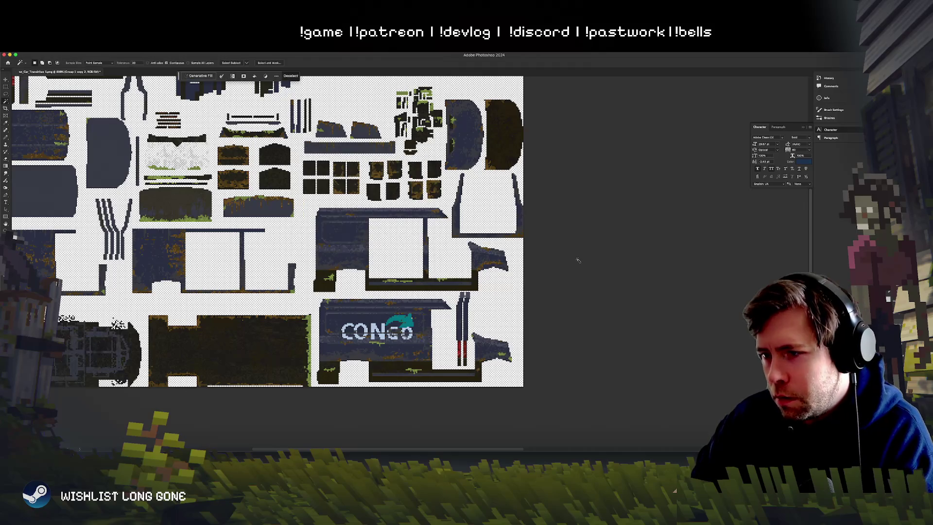
key(ctrl+e)
key(ctrl+z)
key(ctrl+s)
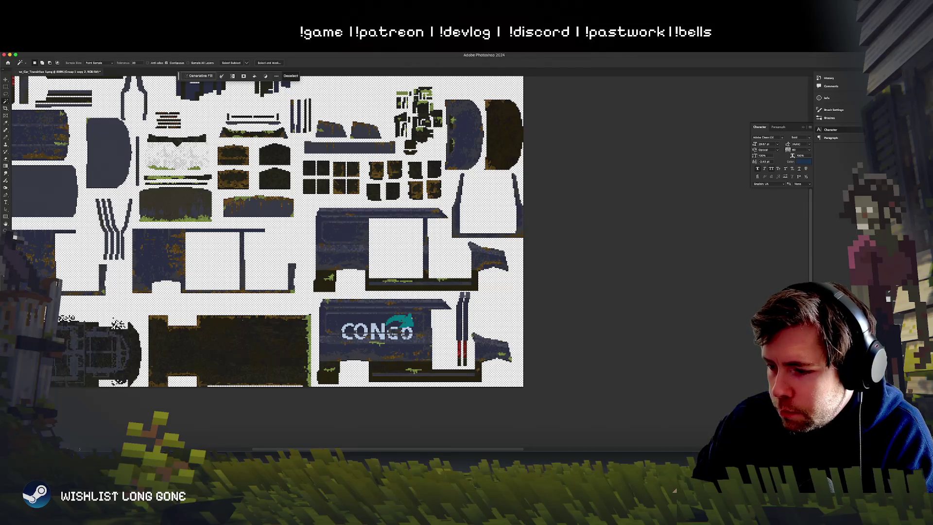
Step: Check the updated van texture in Unity, then return to Photoshop
key(super+Tab)
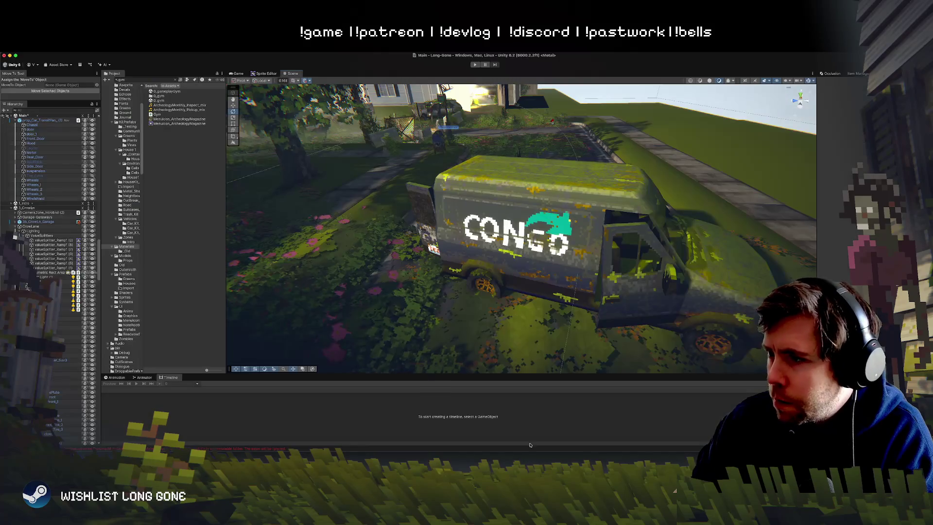
click(568, 278)
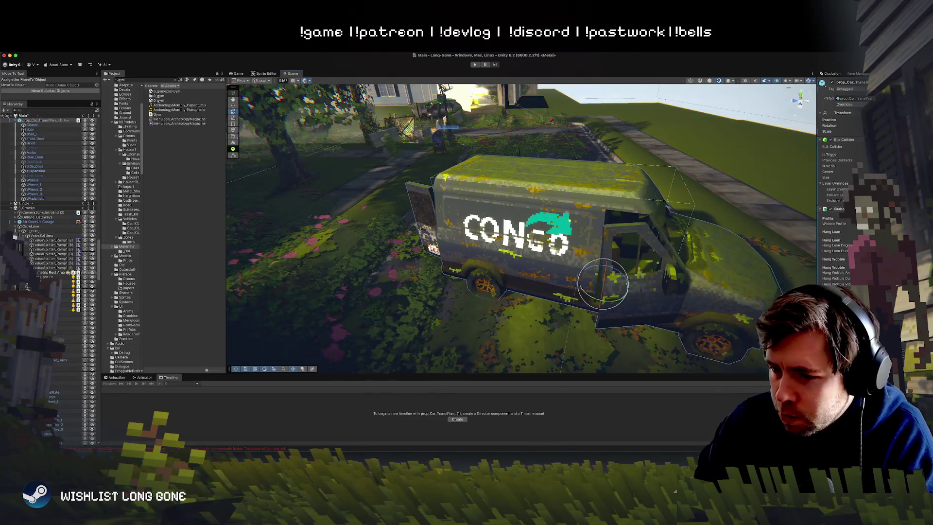
key(super+Tab)
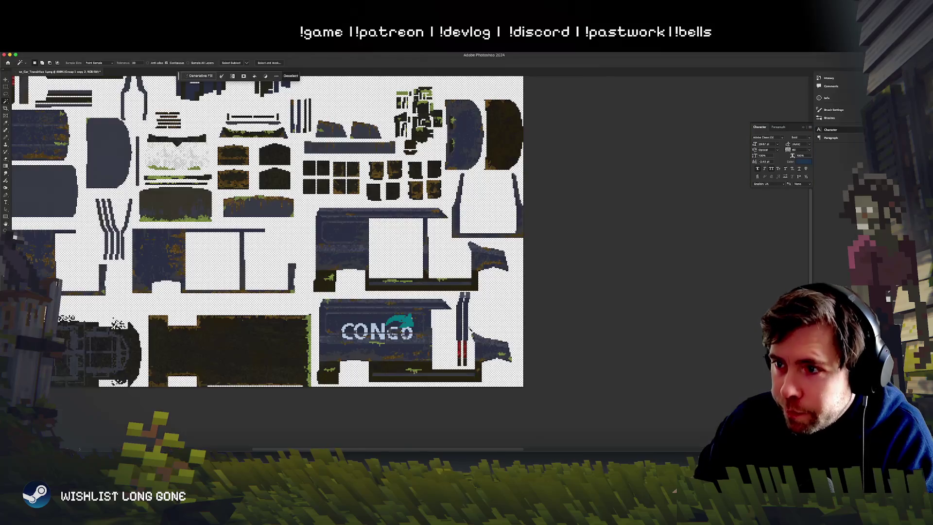
Step: Redo the arrow's Hue/Saturation with boosted saturation, merge the logo layer and save
key(ctrl+z)
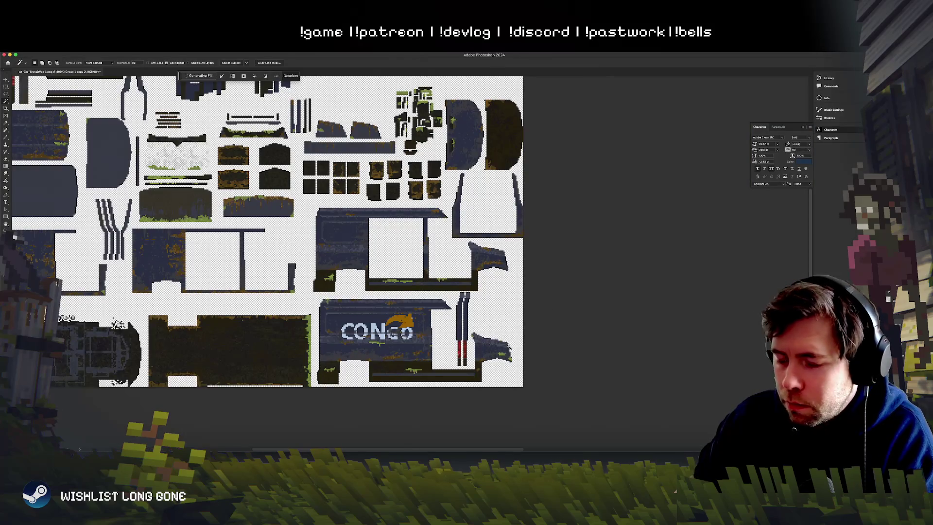
key(ctrl+u)
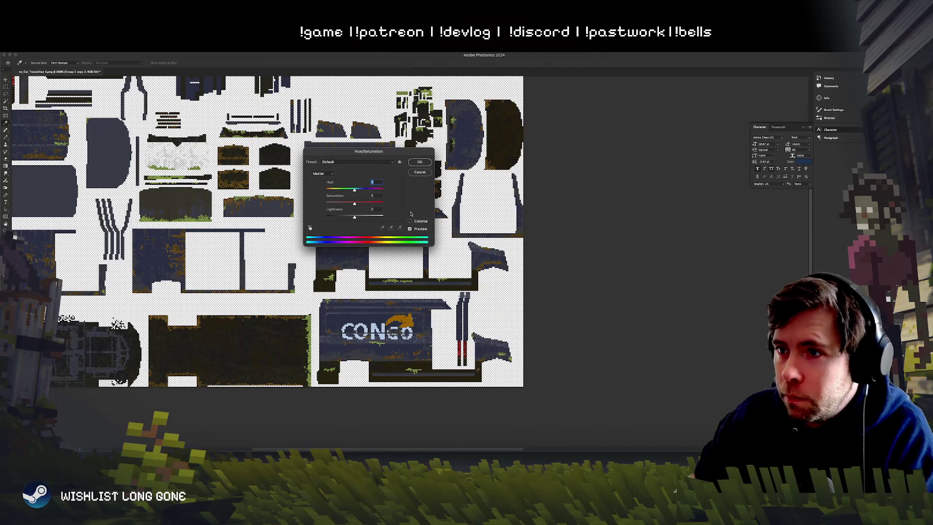
mouse_move(354, 203)
mouse_down()
mouse_move(376, 209)
mouse_move(359, 189)
mouse_move(382, 198)
mouse_move(332, 205)
mouse_move(364, 218)
mouse_move(355, 218)
mouse_up()
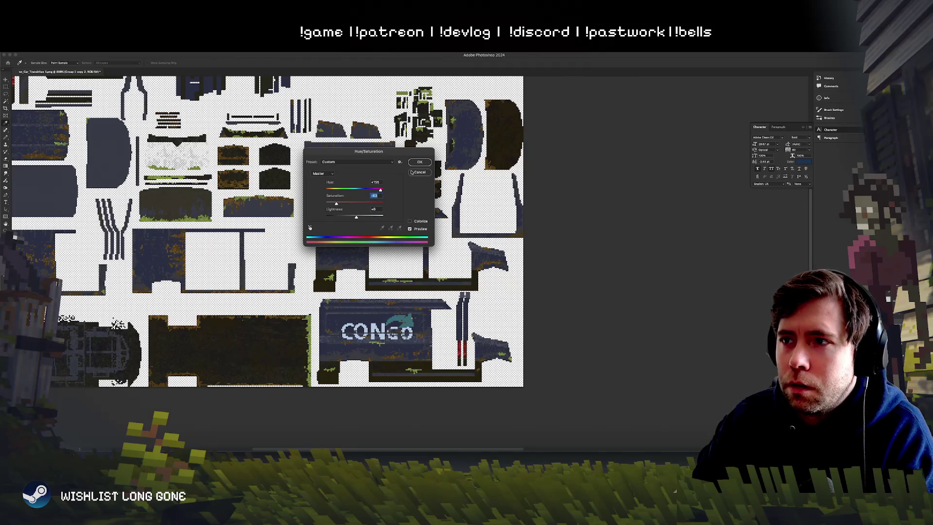
click(417, 162)
key(ctrl+e)
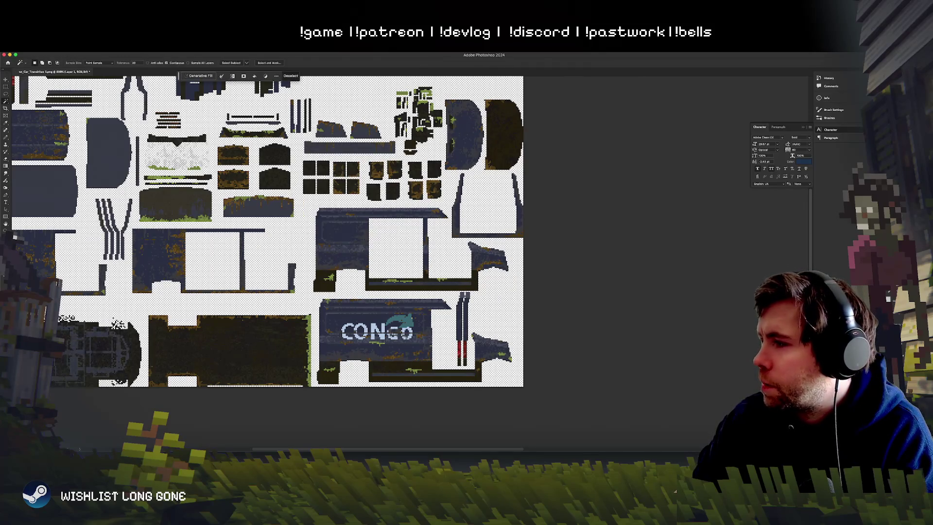
key(ctrl+s)
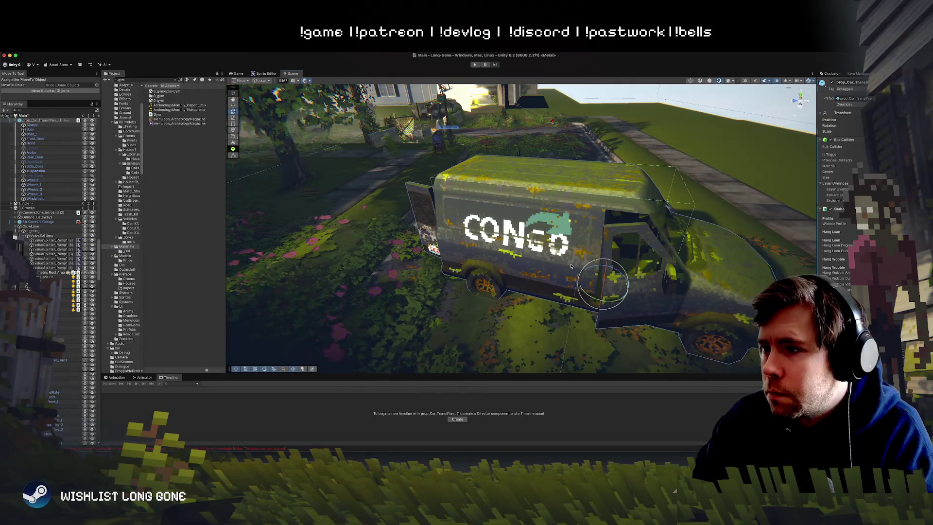
Step: Orbit Unity's Scene view around the van to inspect the teal-arrowed logo, then return to Photoshop
mouse_move(571, 266)
mouse_down()
mouse_move(619, 249)
mouse_move(599, 211)
mouse_move(600, 233)
mouse_up()
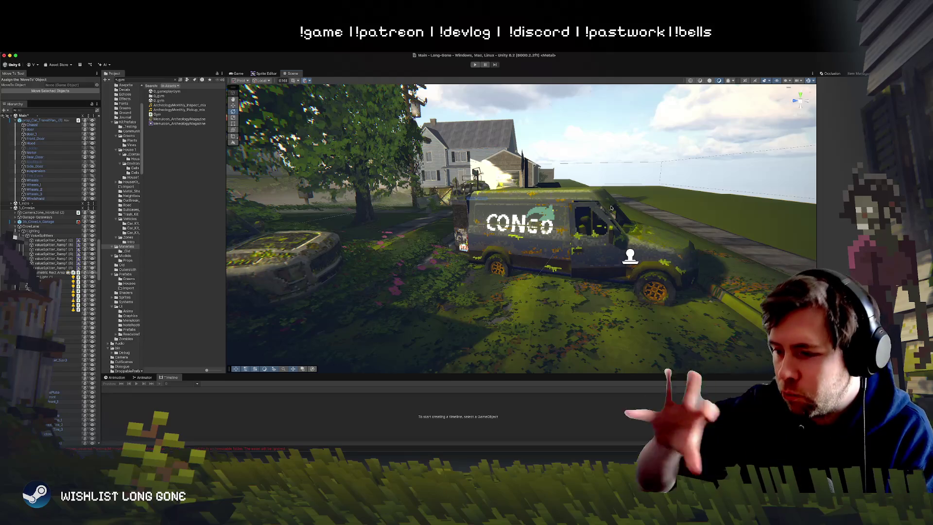
mouse_move(611, 208)
mouse_down()
mouse_move(575, 200)
mouse_move(422, 253)
mouse_move(499, 213)
mouse_move(602, 222)
mouse_move(684, 214)
mouse_move(588, 246)
mouse_up()
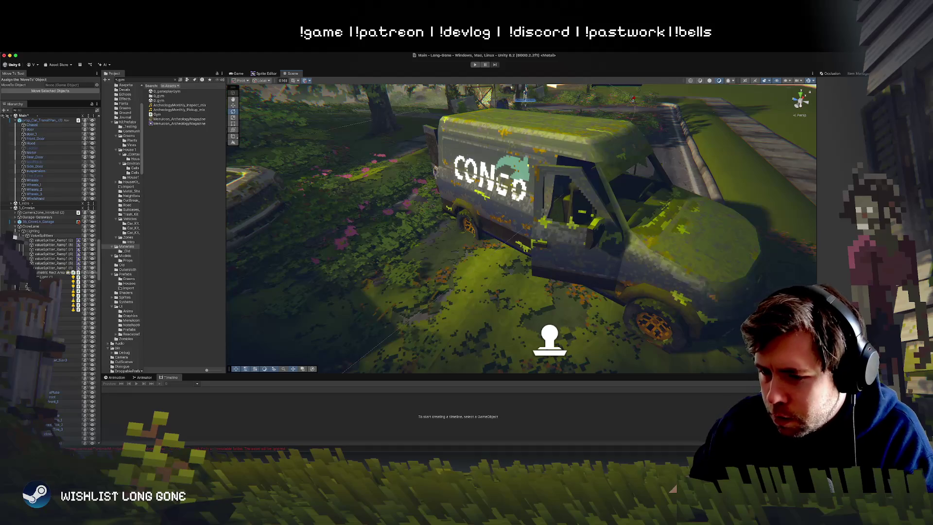
key(super+Tab)
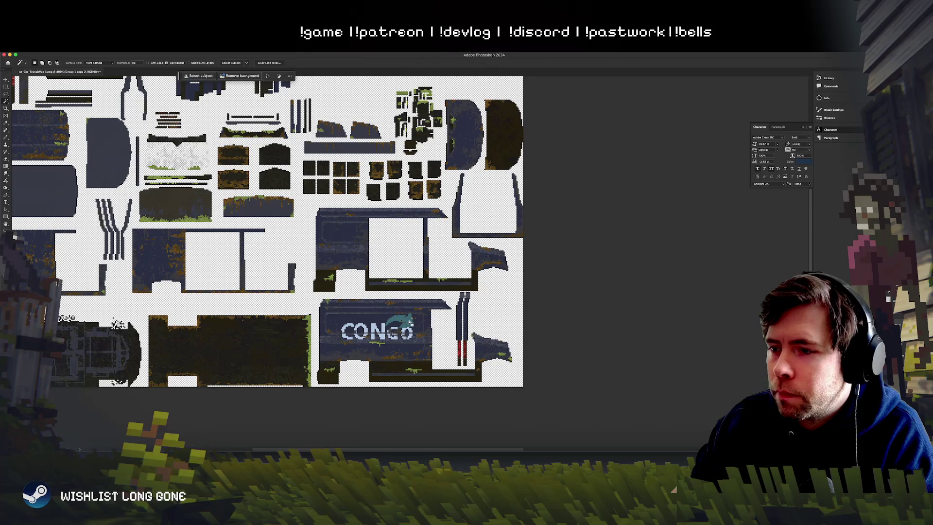
Step: Try CONGO logo opacities of 40%, 10% and 20% while zooming in on the panel
scroll(452, 305, down, 1)
scroll(453, 305, down, 3)
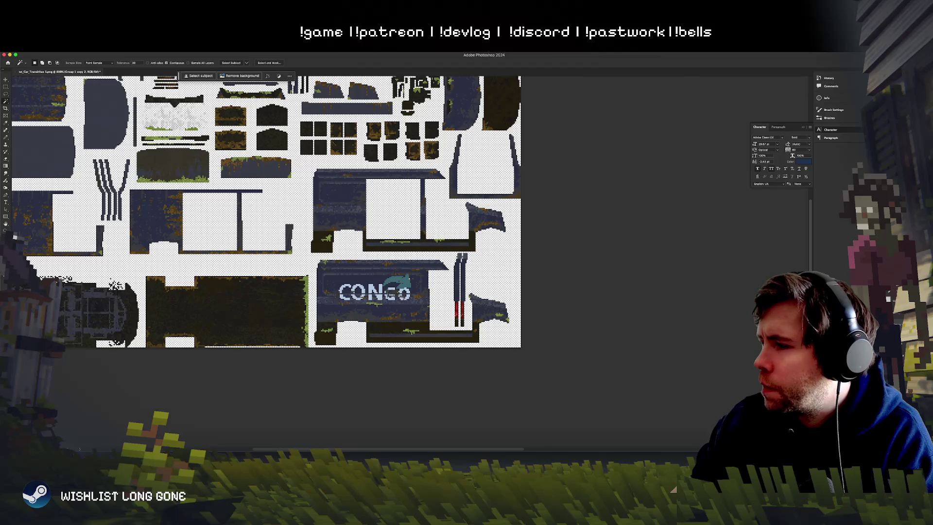
key(4)
key(1)
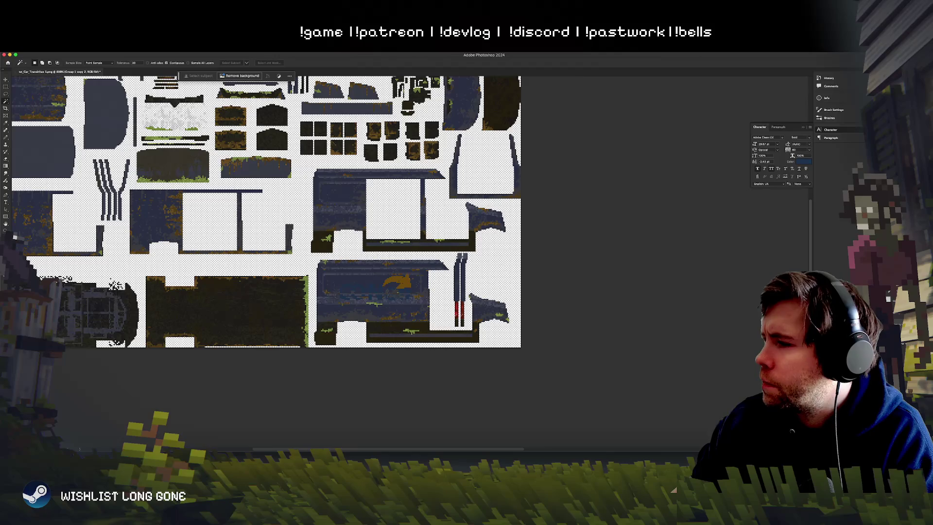
key(alt+bracketleft)
key(super+equal)
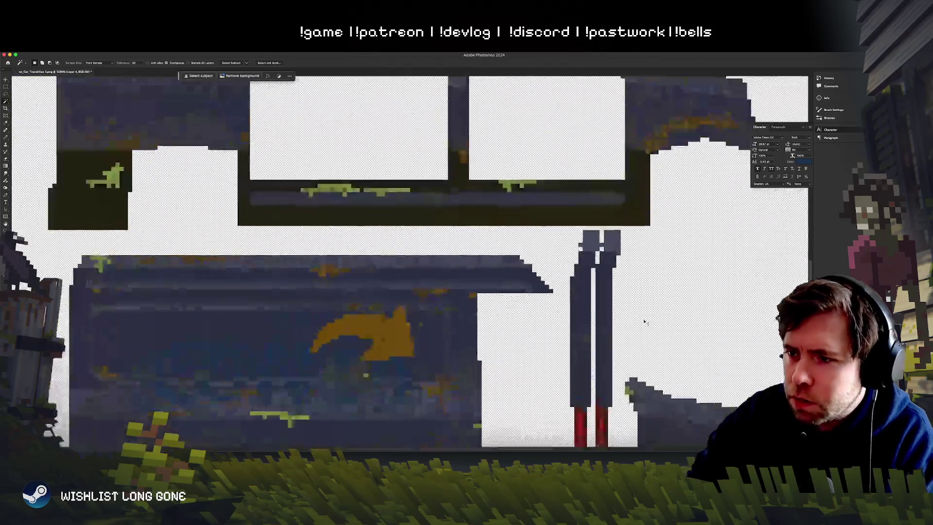
key(2)
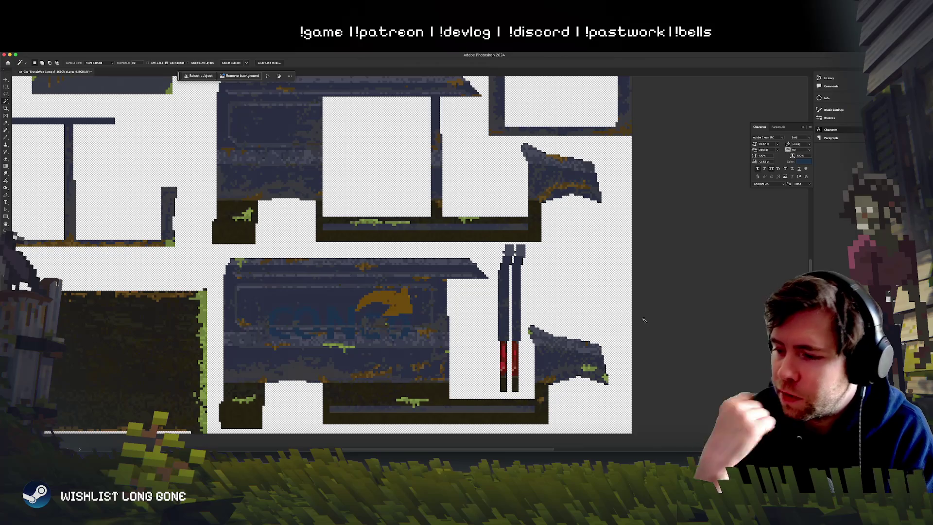
Step: Bring the logo panel into view and undo the added GO letters
scroll(643, 320, down, 3)
scroll(646, 322, up, 2)
scroll(645, 322, up, 1)
scroll(645, 322, down, 2)
scroll(644, 320, up, 2)
drag(467, 350, 507, 321)
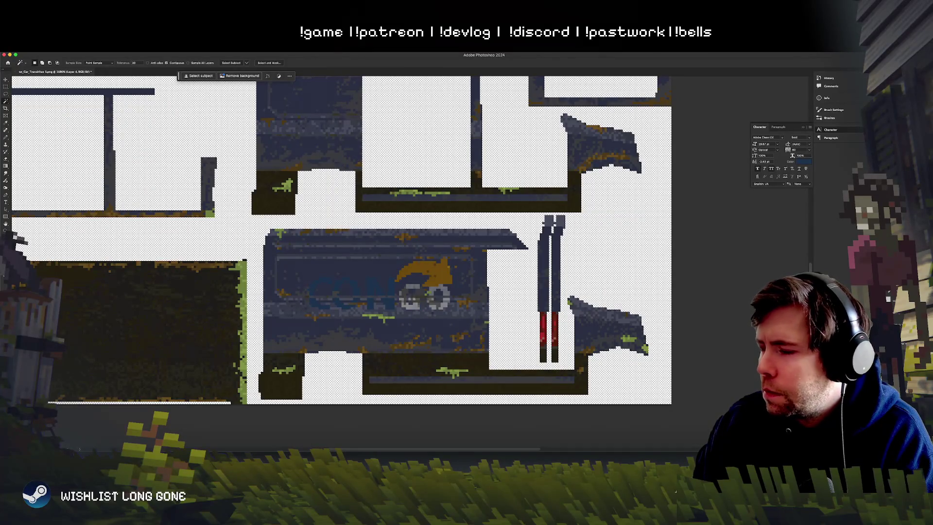
key(ctrl+z)
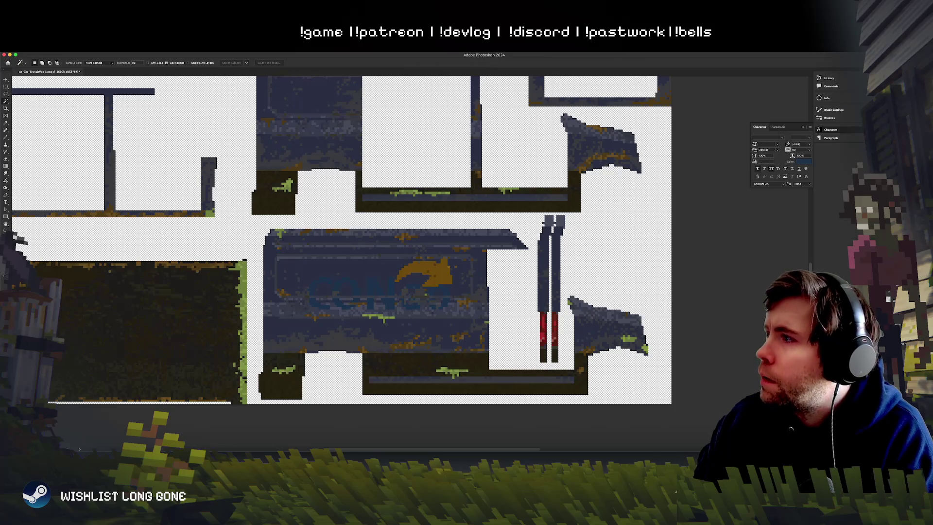
Step: Undo one more edit and set the text colour to a light warm grey
key(ctrl+z)
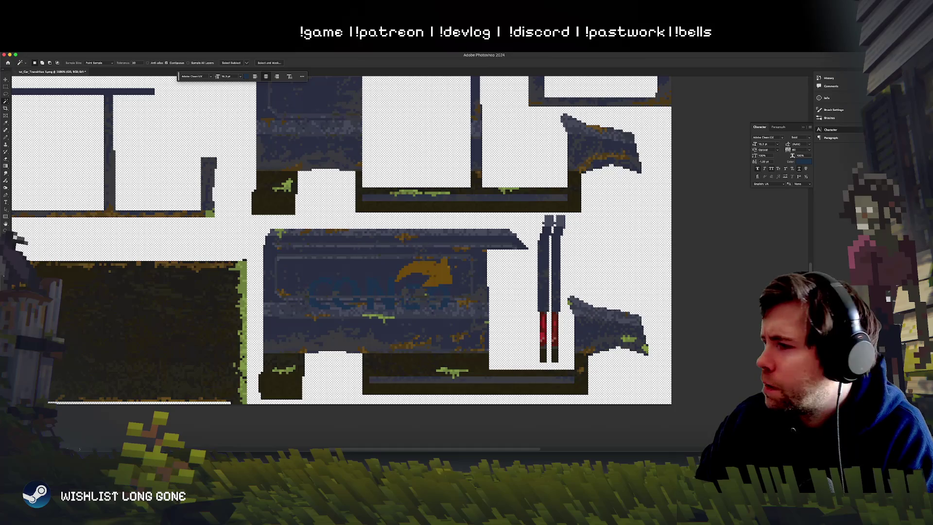
key(super+alt+a)
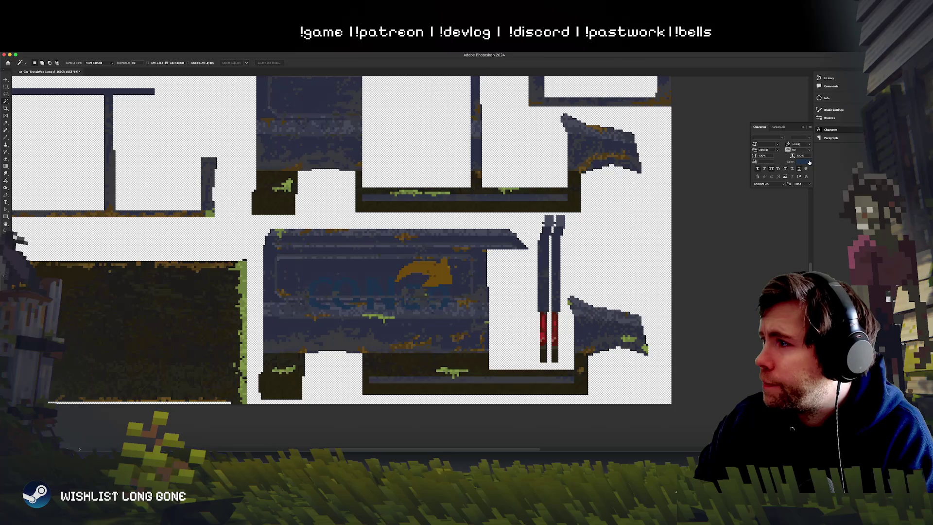
click(804, 162)
click(407, 305)
mouse_move(407, 304)
mouse_down()
mouse_move(409, 287)
mouse_move(419, 294)
mouse_move(401, 307)
mouse_move(411, 311)
mouse_move(407, 294)
mouse_up()
mouse_move(479, 305)
mouse_down()
mouse_move(479, 338)
mouse_move(473, 329)
mouse_up()
drag(406, 296, 405, 298)
click(528, 261)
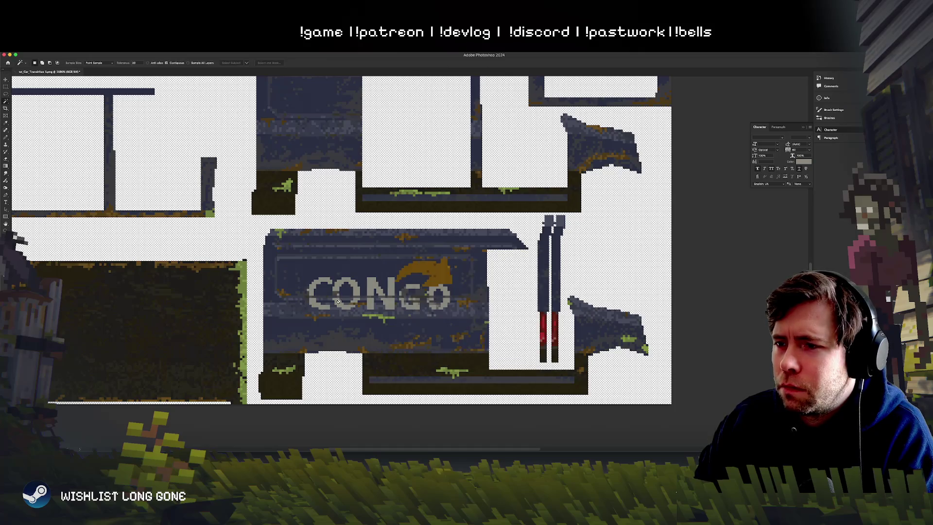
Step: Reset Blend If so GO shows fully, and move the CONGO logo onto the upper panel
key(v)
mouse_move(384, 297)
mouse_down()
mouse_move(387, 306)
mouse_move(385, 298)
mouse_up()
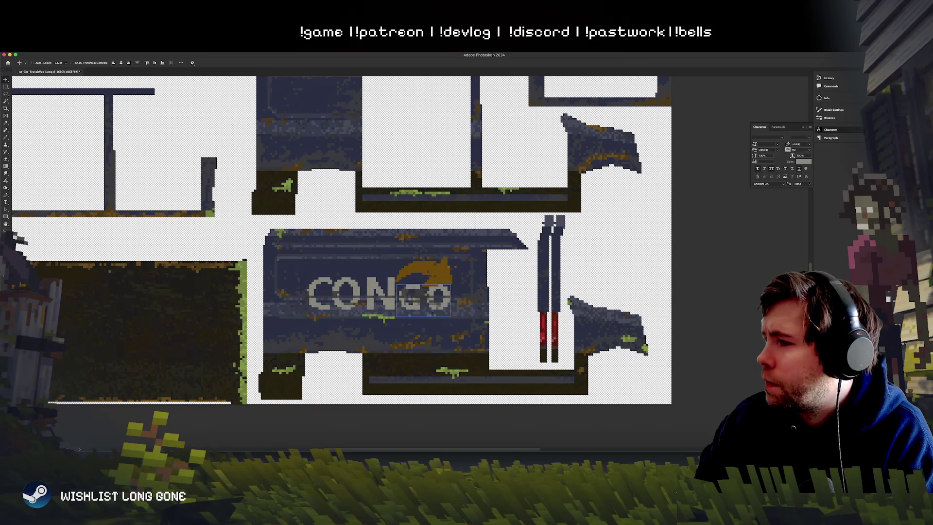
mouse_move(434, 274)
mouse_down()
mouse_move(505, 261)
mouse_move(458, 206)
mouse_move(433, 274)
mouse_up()
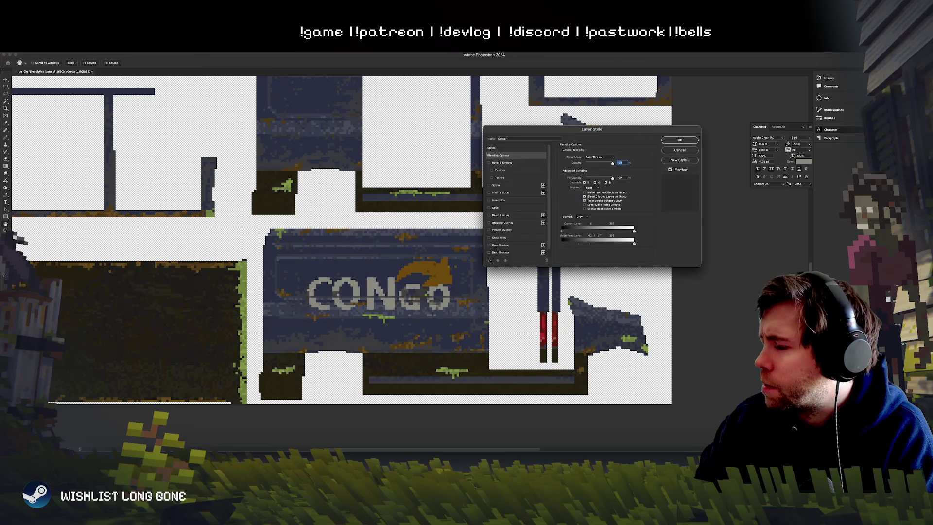
drag(592, 247, 388, 228)
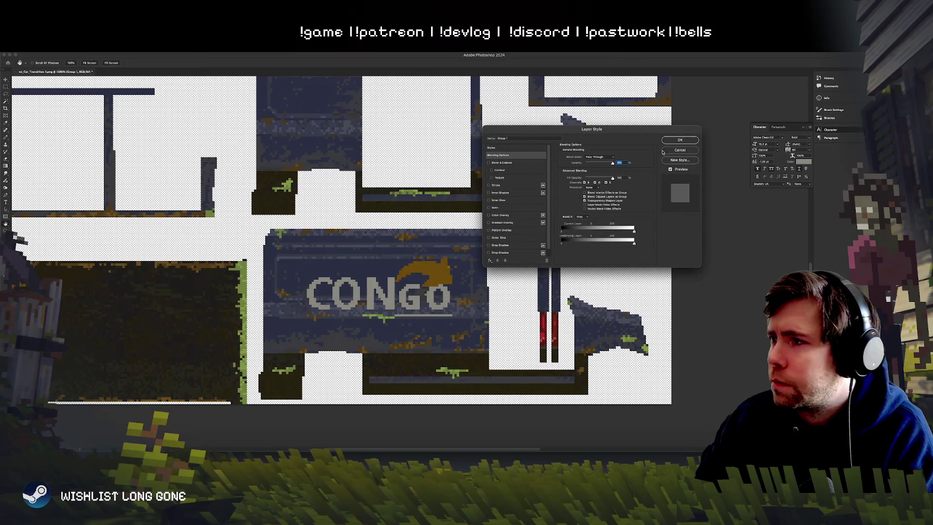
click(680, 140)
mouse_move(487, 257)
mouse_down()
mouse_move(483, 235)
mouse_move(400, 165)
mouse_move(385, 135)
mouse_move(675, 233)
mouse_move(590, 160)
mouse_move(550, 109)
mouse_up()
scroll(478, 251, up, 3)
Step: Select Layer 4 and move the orange arrow up and right to arch over GO
scroll(477, 251, up, 2)
right_click(440, 233)
click(452, 246)
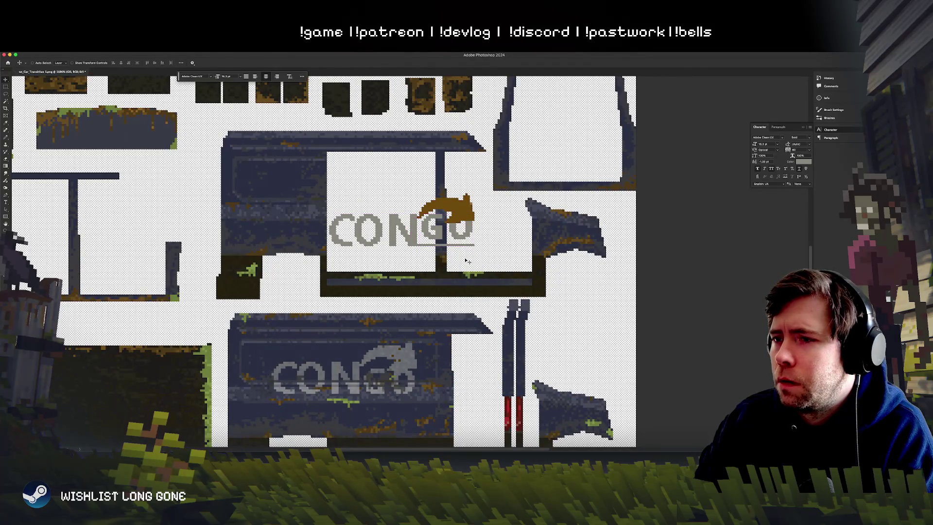
right_click(457, 194)
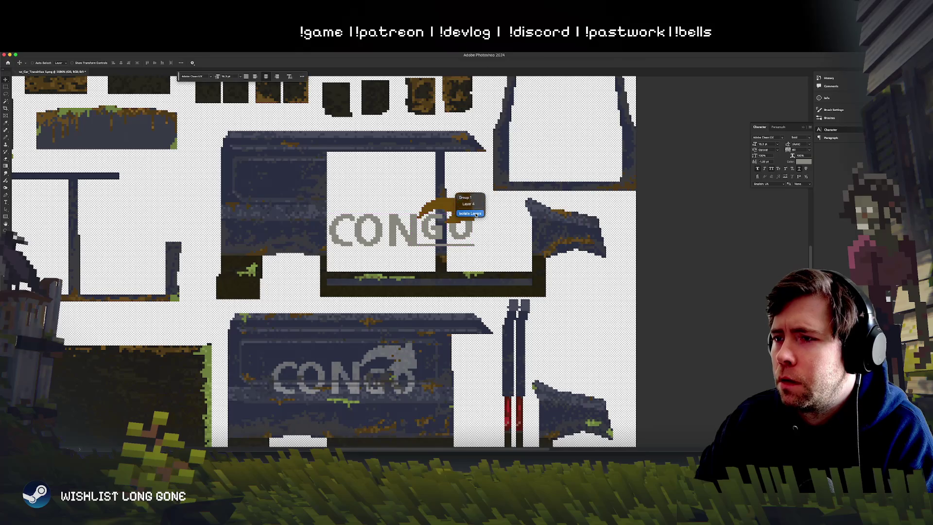
click(468, 204)
drag(465, 223, 476, 213)
key(alt+bracketleft)
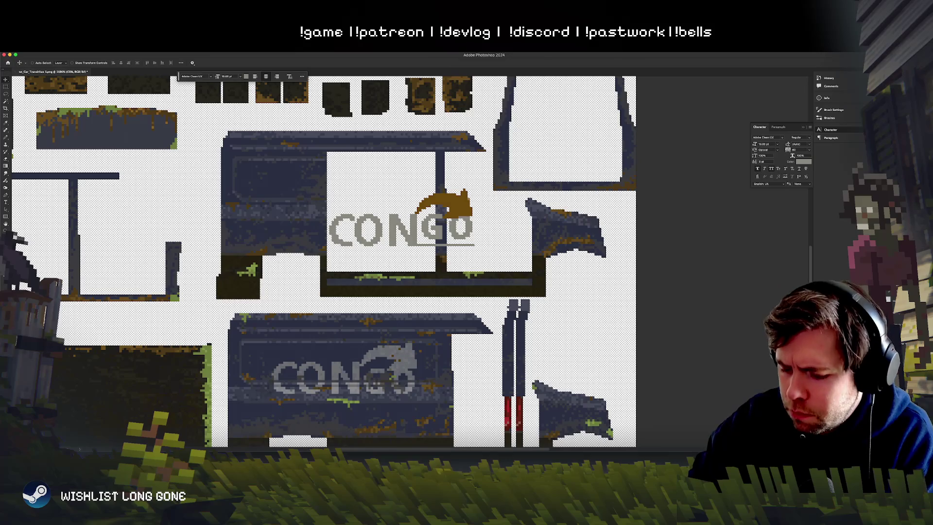
Step: Cycle through typefaces for the CON lettering and settle on Ayutthaya
key(Down)
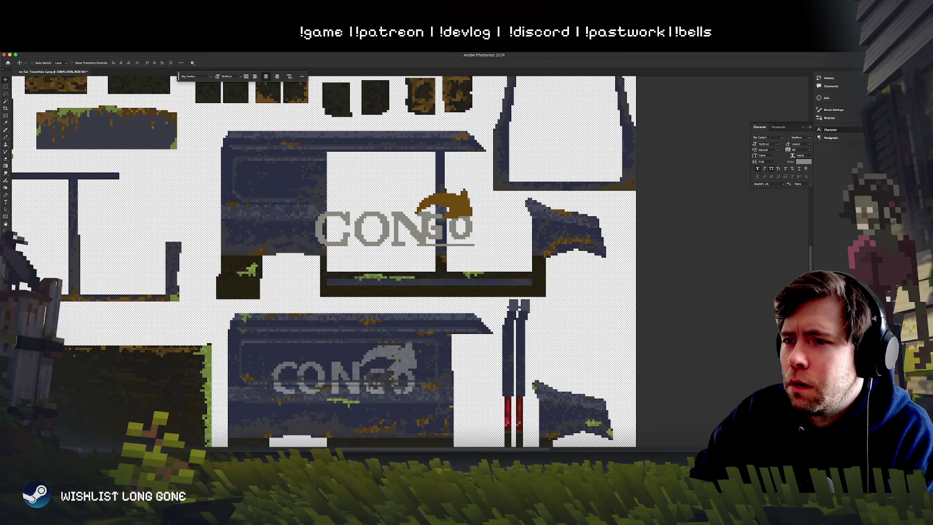
key(Down)
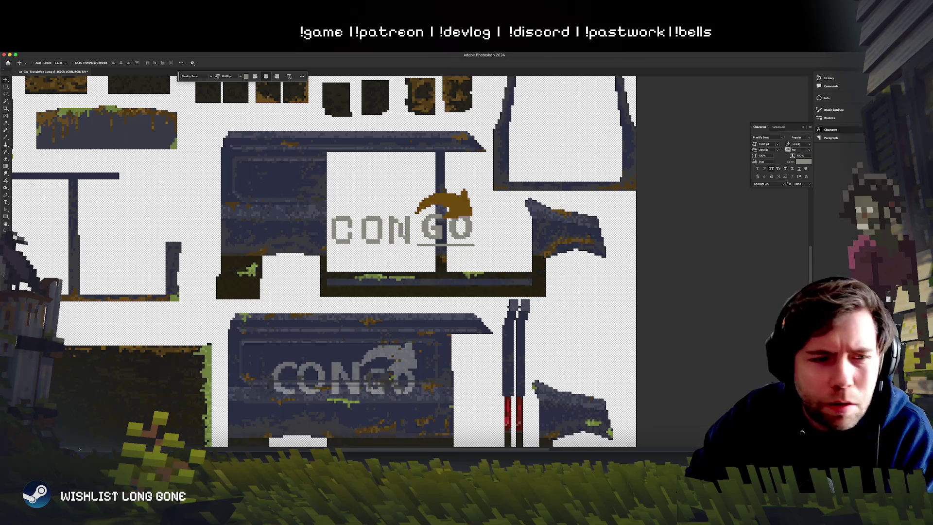
key(Down)
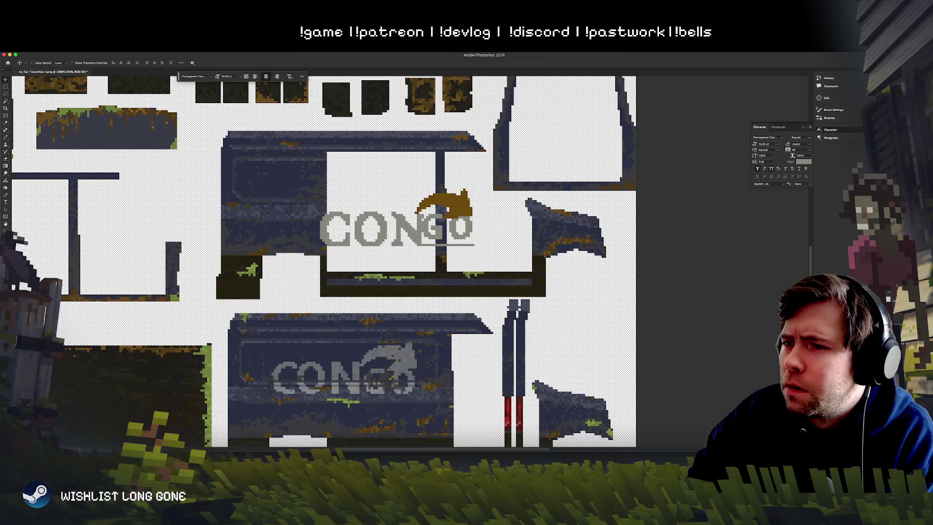
key(Down)
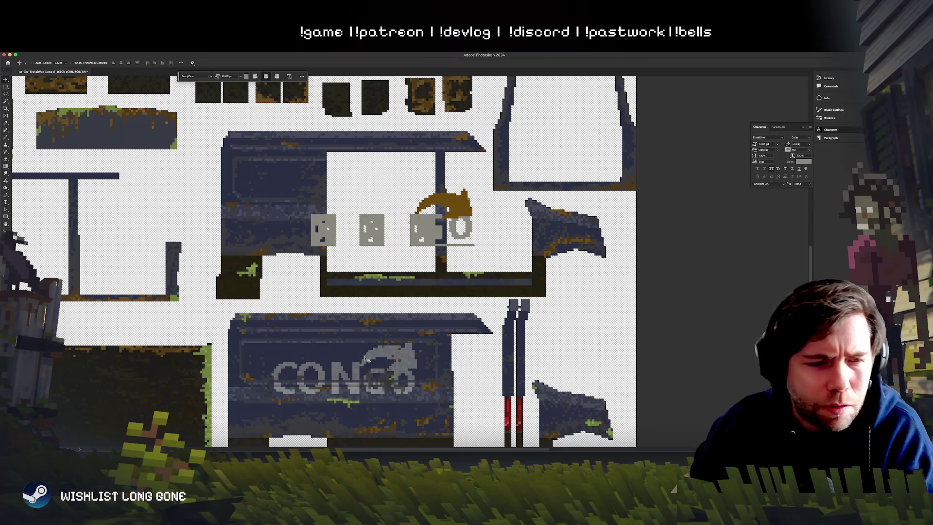
key(Down)
key(Down)
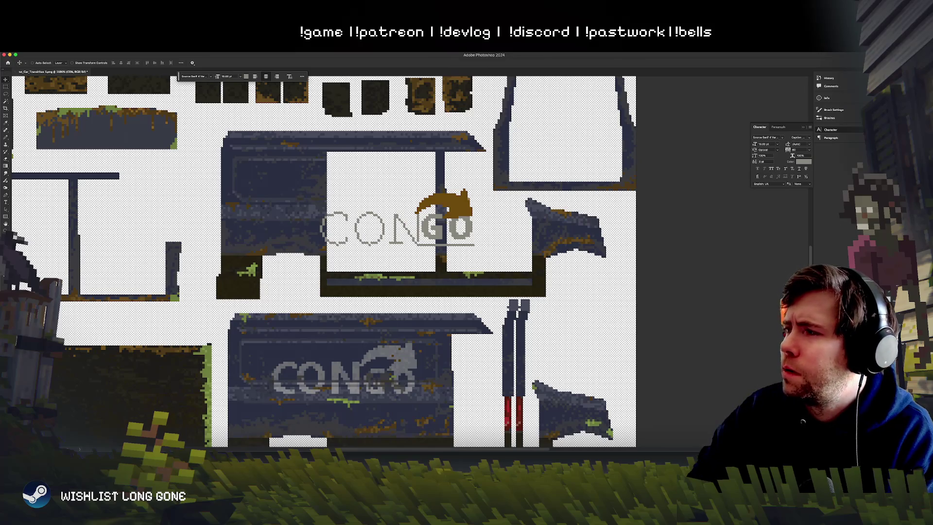
key(Down)
key(Down)
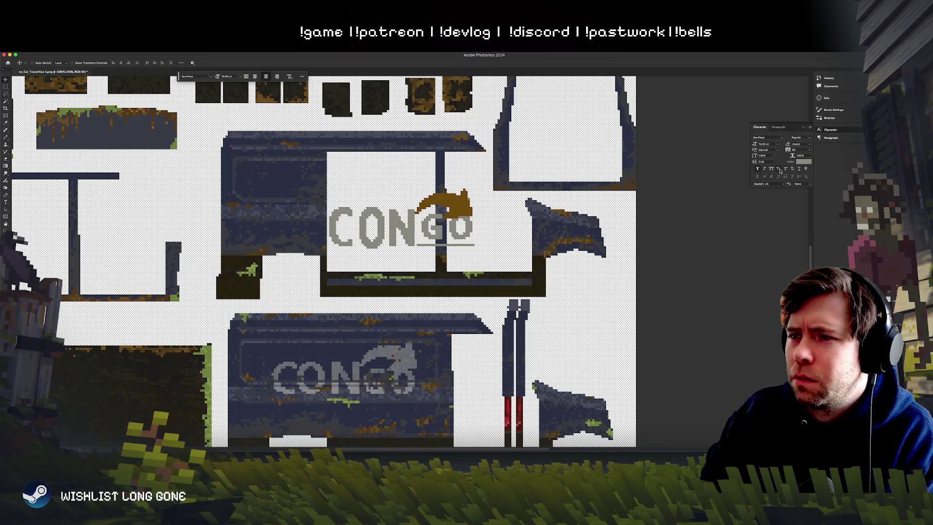
key(Down)
key(Up)
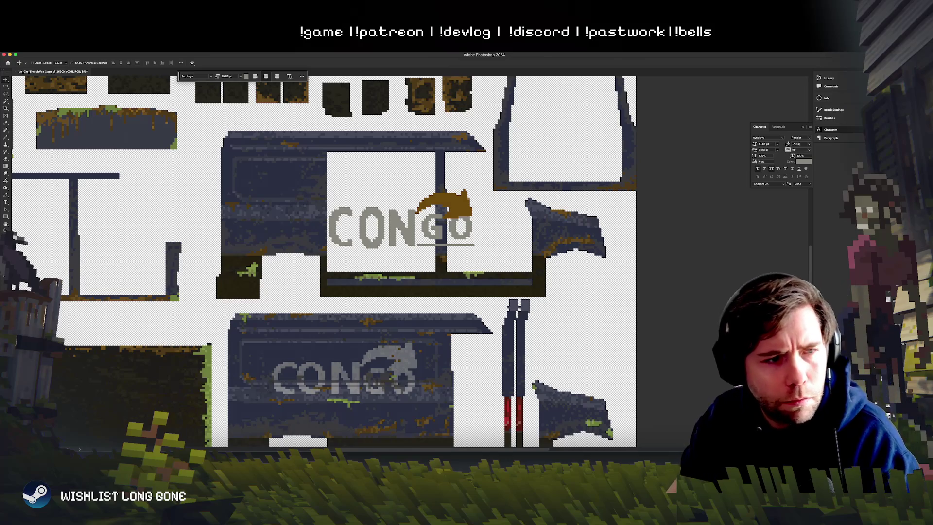
key(super+Tab)
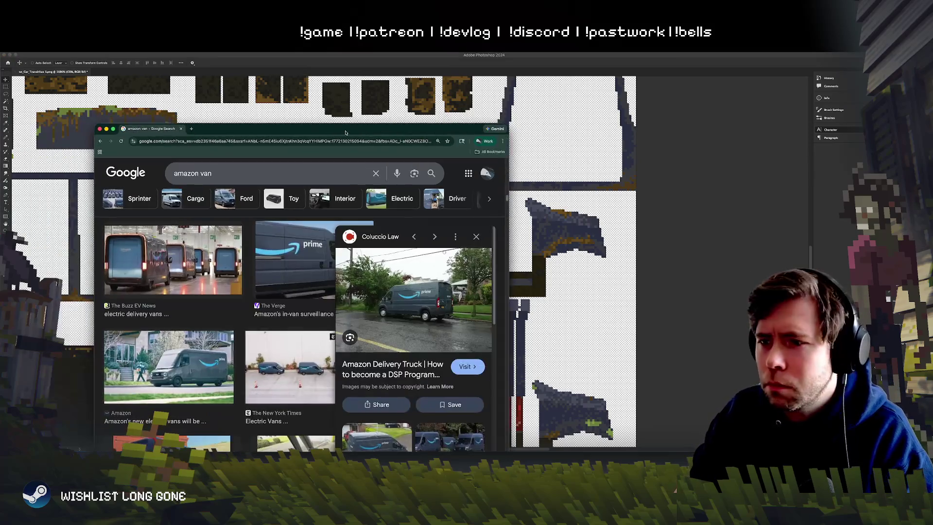
Step: Nudge the Chrome window of Amazon van references aside, then minimise it
drag(346, 132, 342, 134)
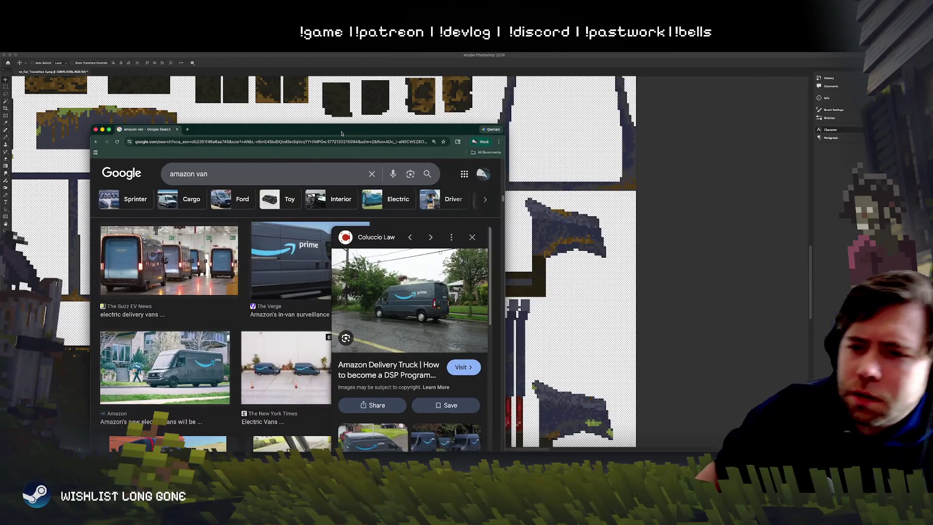
key(super+m)
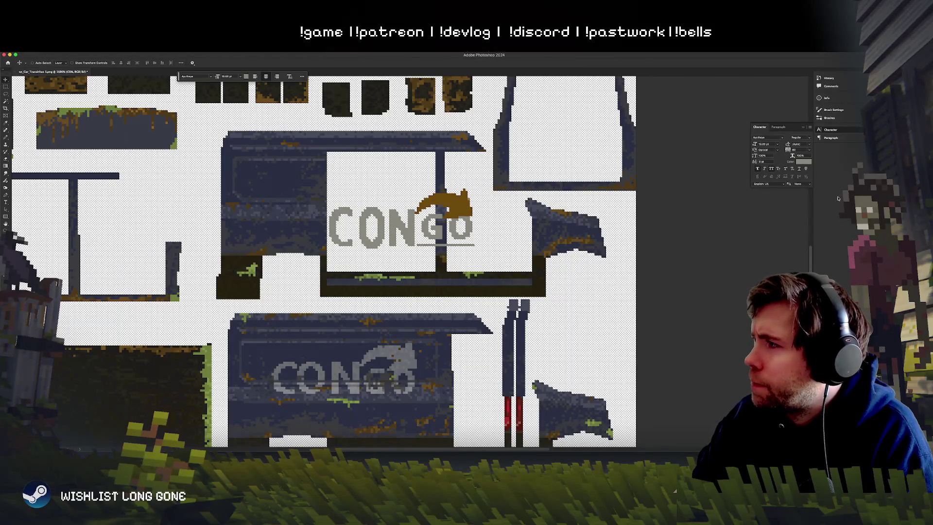
Step: Set the lettering's font to Arial Rounded MT
click(782, 138)
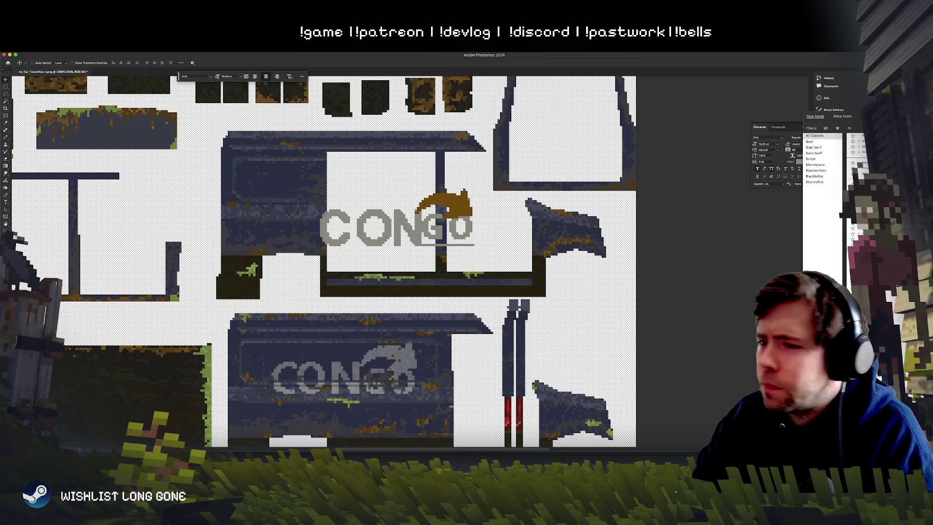
key(Down)
key(Down)
key(Down)
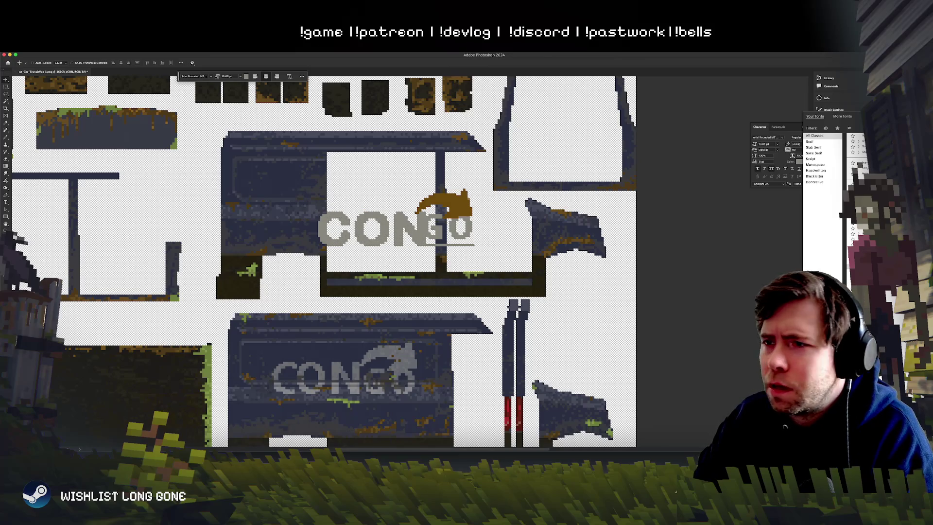
key(Return)
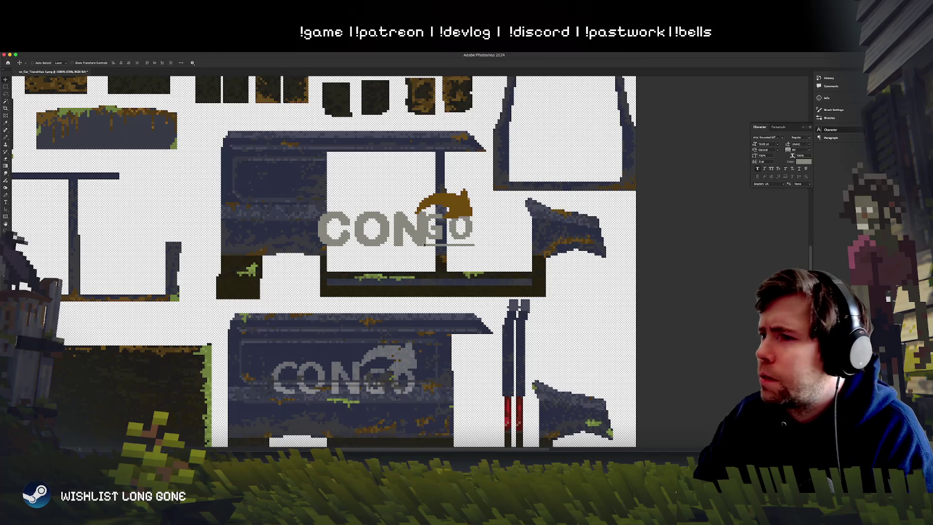
Step: Retype CON as lowercase 'con', enlarge it, nudge it left and make it bolder
click(5, 203)
double_click(370, 228)
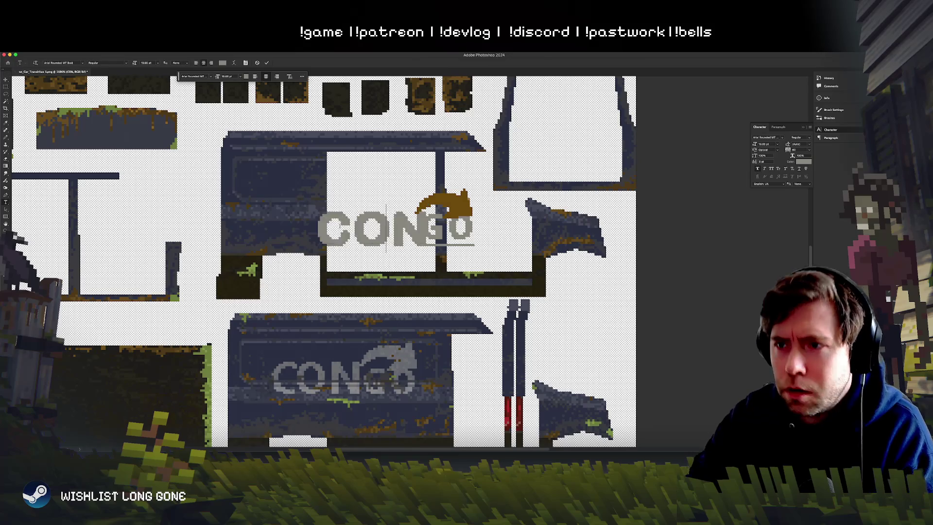
text(con)
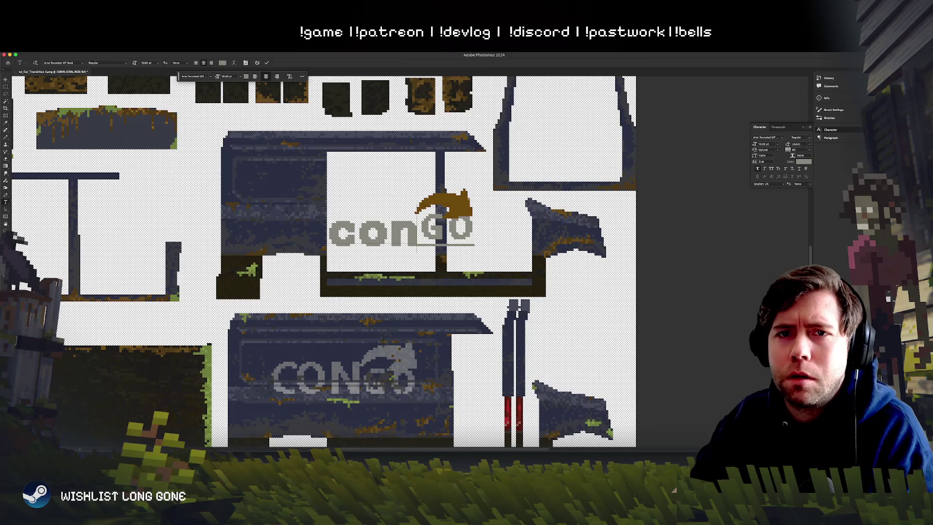
click(6, 85)
key(ctrl+t)
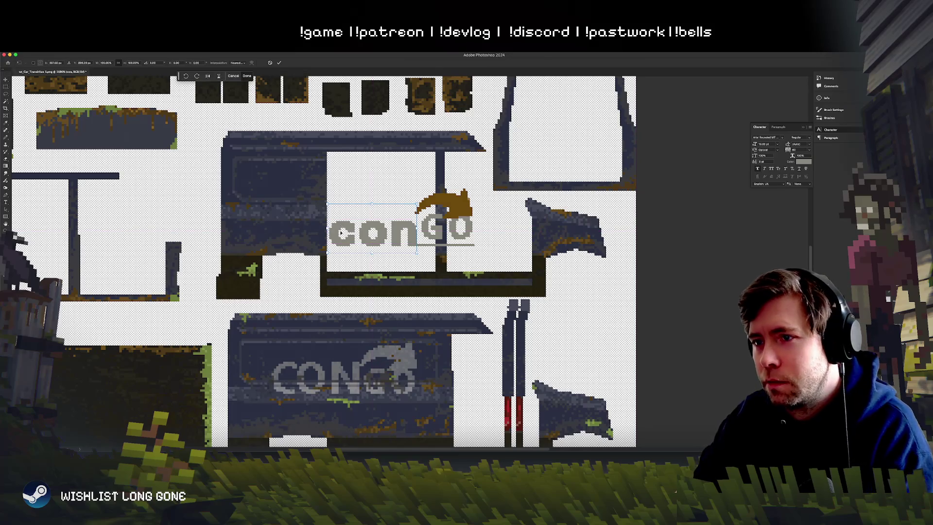
mouse_move(322, 204)
mouse_down()
mouse_move(282, 200)
mouse_move(290, 200)
mouse_up()
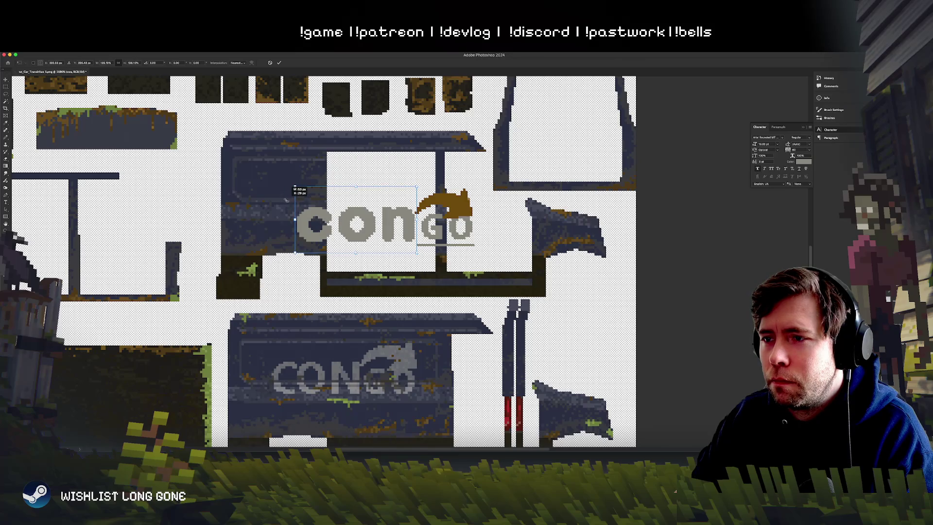
key(Return)
key(Left)
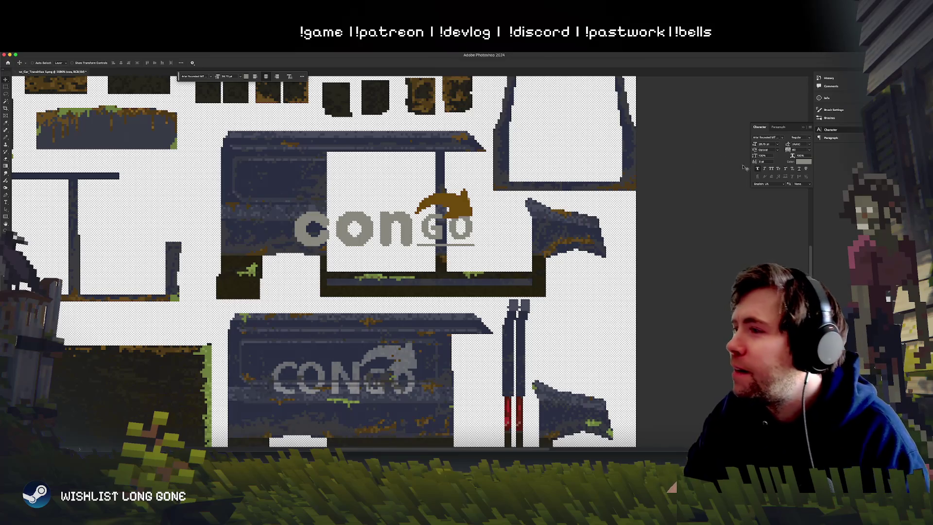
click(757, 169)
Step: Align the GO letters level with the enlarged con lettering
drag(328, 291, 330, 291)
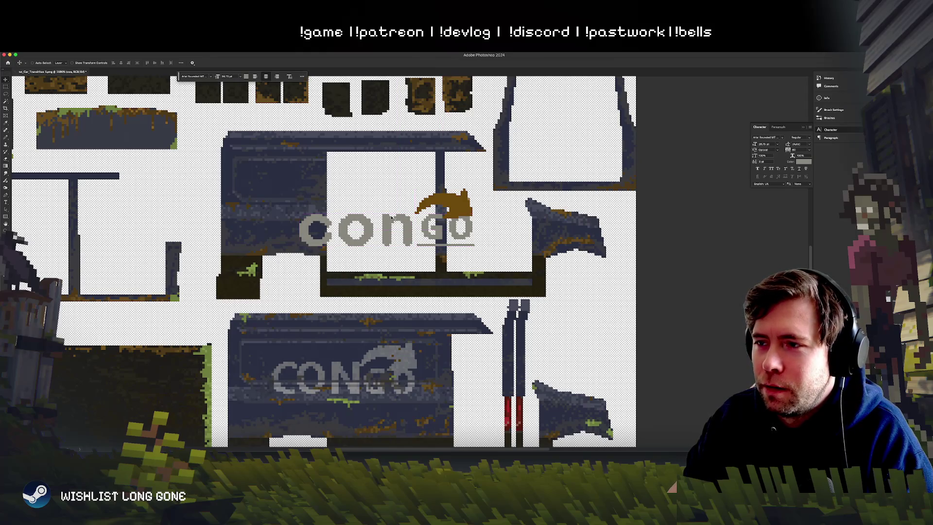
right_click(444, 229)
click(451, 238)
mouse_move(425, 265)
mouse_down()
mouse_move(425, 294)
mouse_move(425, 264)
mouse_move(441, 238)
mouse_move(459, 248)
mouse_up()
key(Right)
key(Down)
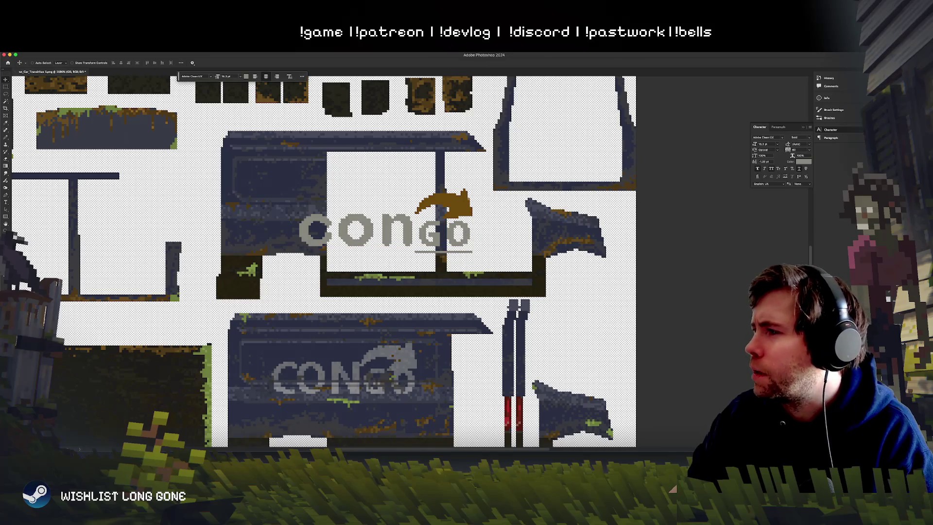
drag(418, 238, 416, 237)
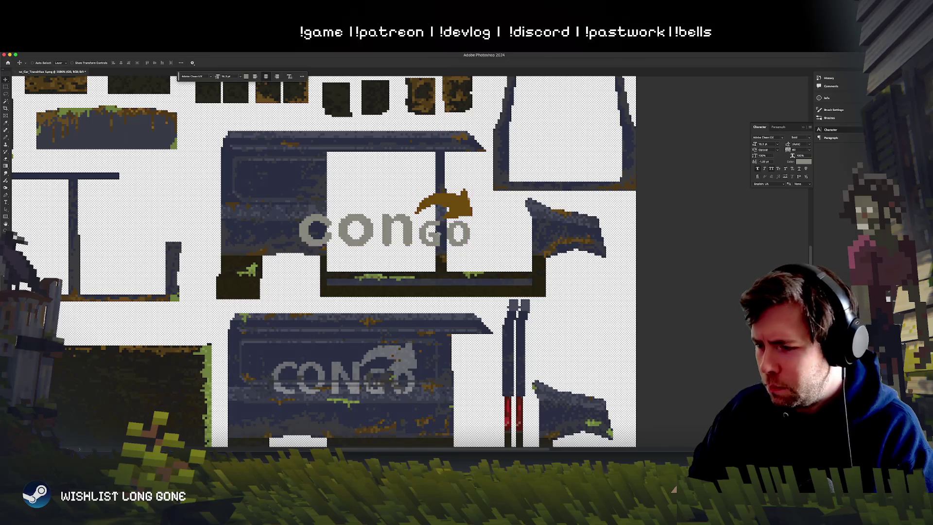
Step: Select Layer 4 and shift the orange arrow slightly left
right_click(455, 202)
click(468, 204)
mouse_move(469, 212)
mouse_down()
mouse_move(446, 213)
mouse_move(465, 214)
mouse_up()
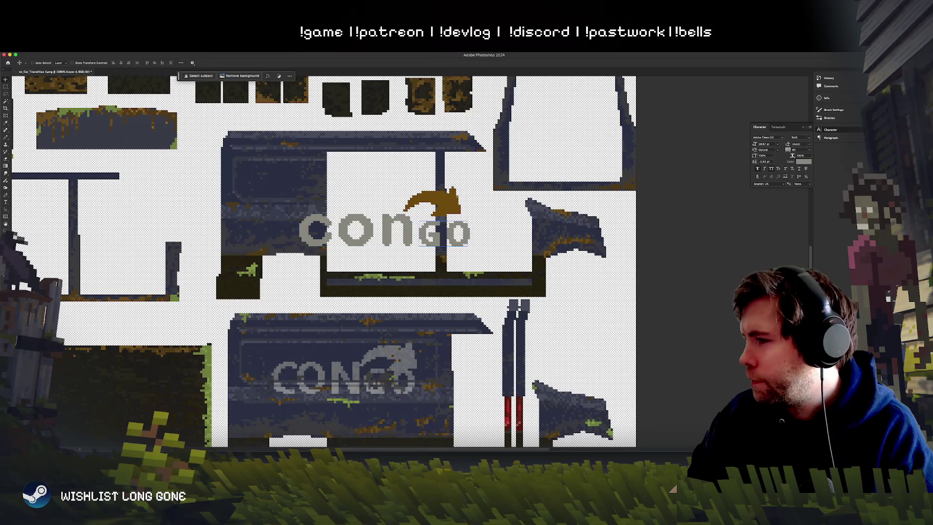
Step: Try the CONGO logo group on the lower van, then undo back to the top
key(ctrl+g)
mouse_move(422, 248)
mouse_down()
mouse_move(454, 287)
mouse_move(373, 431)
mouse_move(404, 333)
mouse_move(404, 363)
mouse_up()
scroll(396, 360, down, 3)
key(ctrl+z)
key(ctrl+shift+z)
key(ctrl+z)
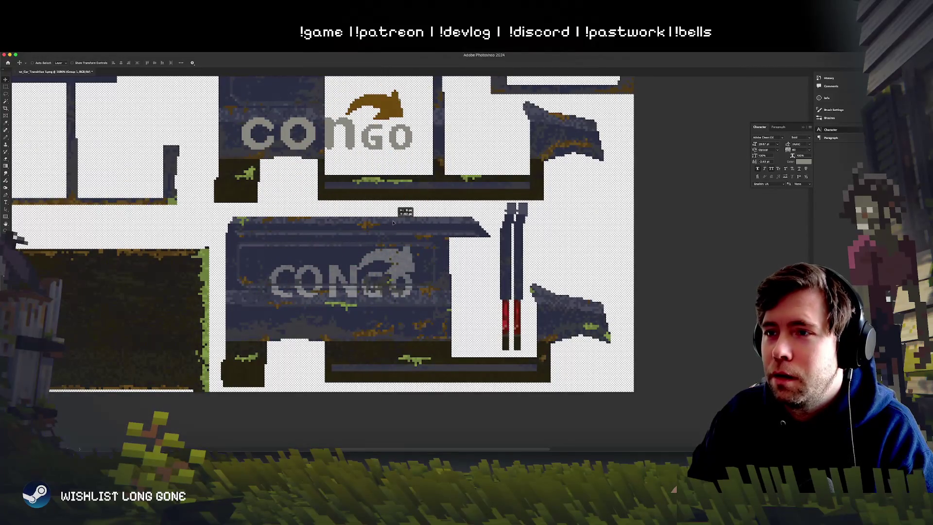
Step: Place the CONGO logo into the left square upper panel and select the arrow's Layer 4
mouse_move(365, 301)
mouse_down()
mouse_move(398, 403)
mouse_move(480, 309)
mouse_move(472, 309)
mouse_up()
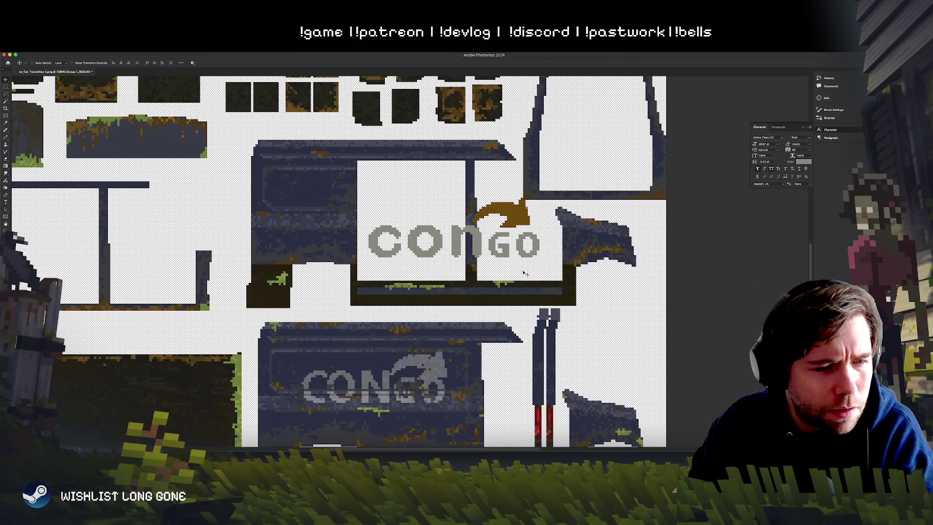
mouse_move(503, 271)
mouse_down()
mouse_move(508, 243)
mouse_move(495, 294)
mouse_move(483, 253)
mouse_move(474, 266)
mouse_move(443, 246)
mouse_up()
right_click(438, 207)
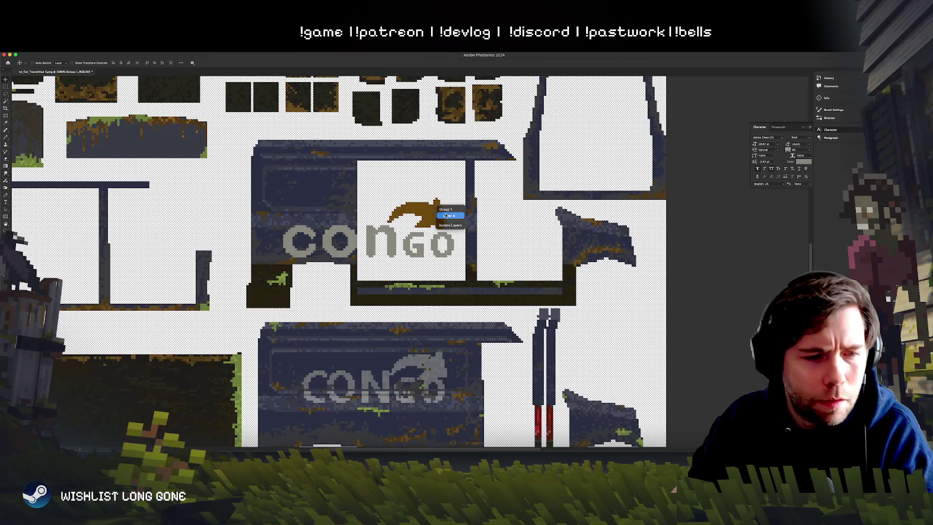
click(447, 215)
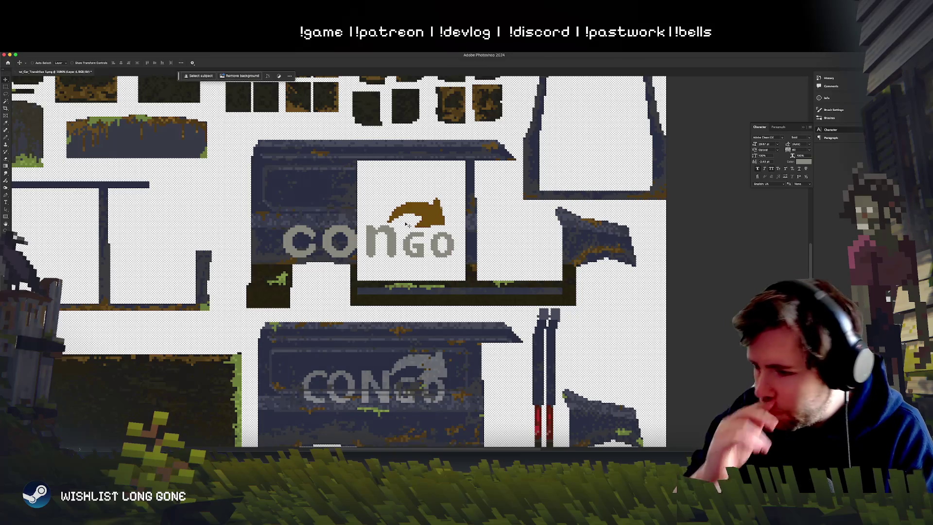
Step: Recolour the arrow to light teal (Hue about +152, Lightness +34), then nudge it slightly up-right
key(ctrl+u)
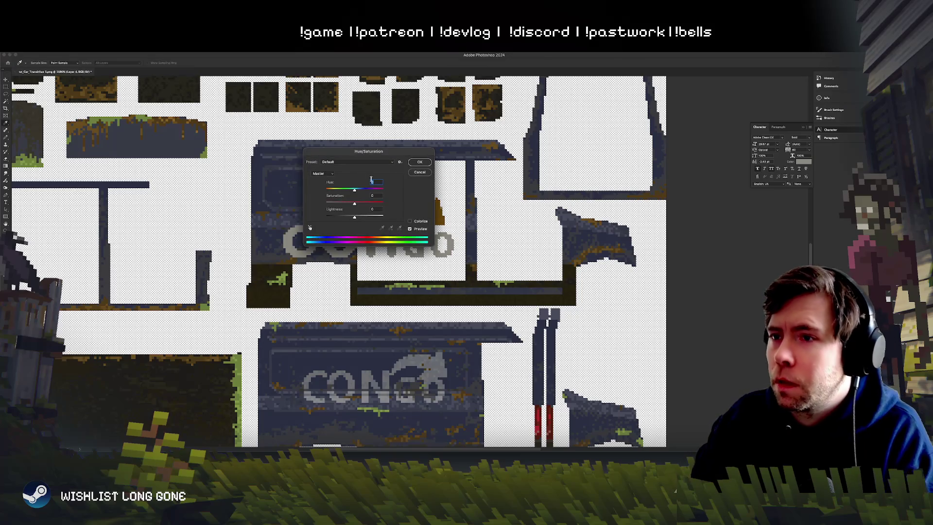
drag(355, 190, 366, 189)
drag(368, 151, 585, 151)
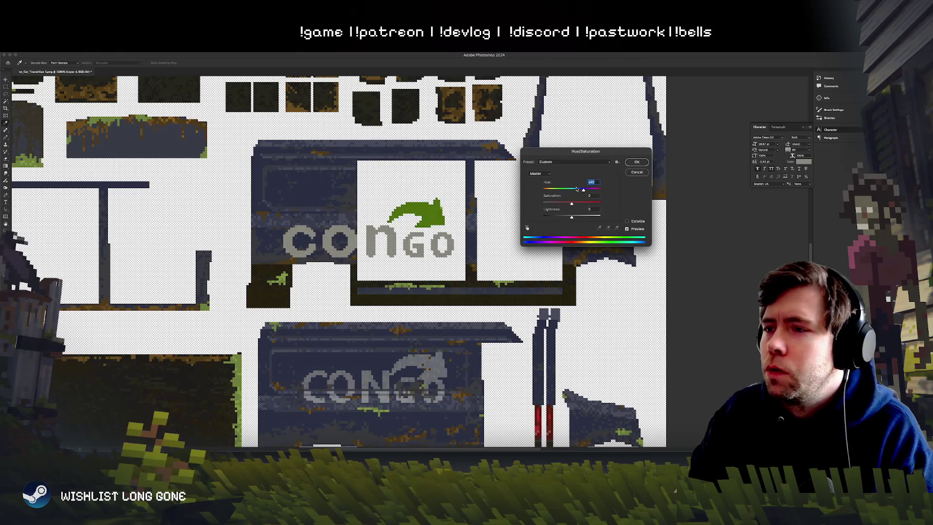
drag(578, 193, 543, 191)
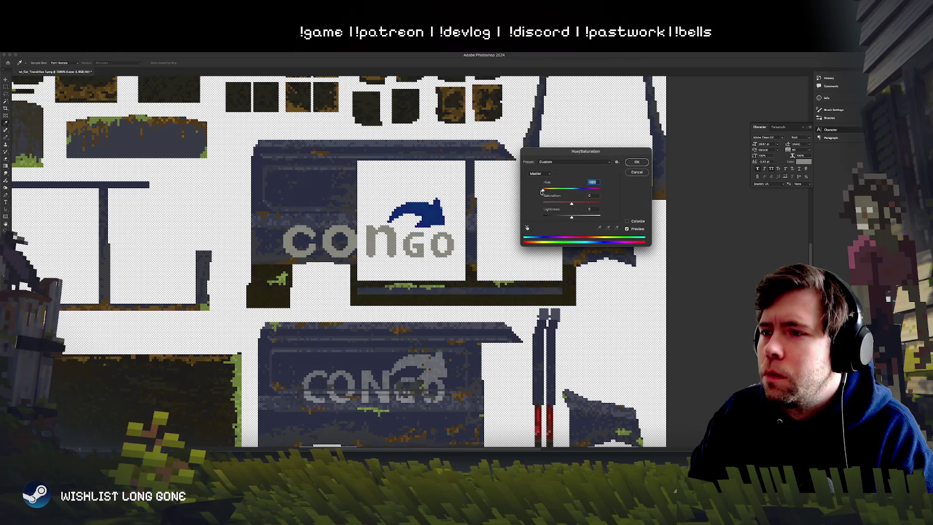
mouse_move(585, 189)
mouse_down()
mouse_move(600, 191)
mouse_move(583, 218)
mouse_up()
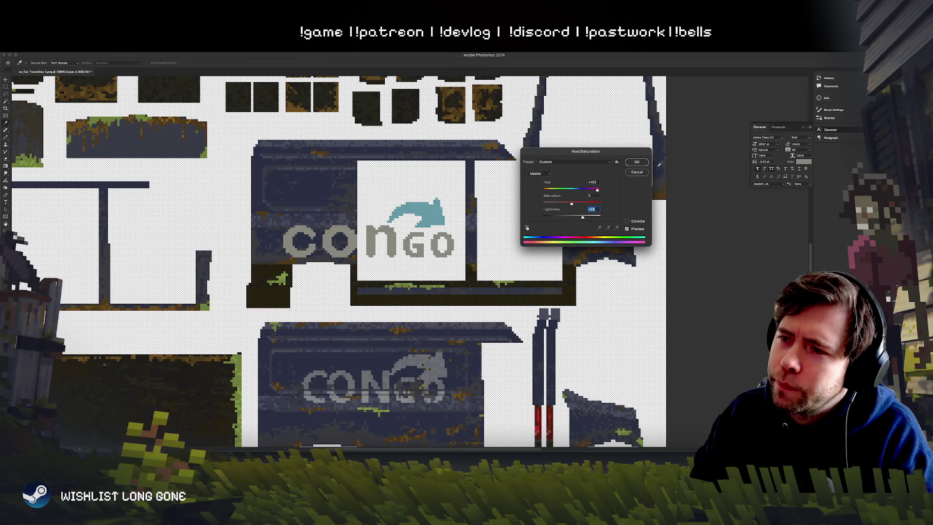
click(636, 162)
key(v)
drag(445, 253, 461, 245)
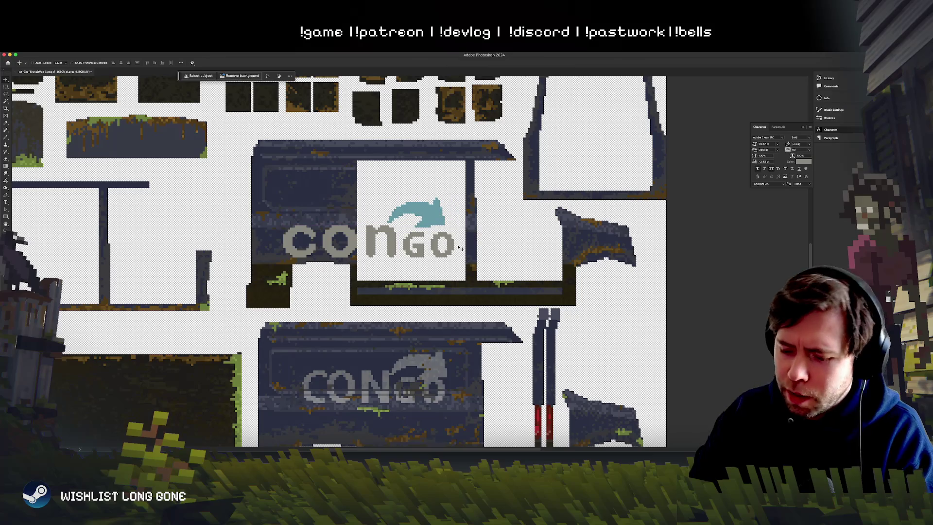
Step: Tighten the letter spacing of the 'con' text layer with tracking
scroll(460, 247, down, 10)
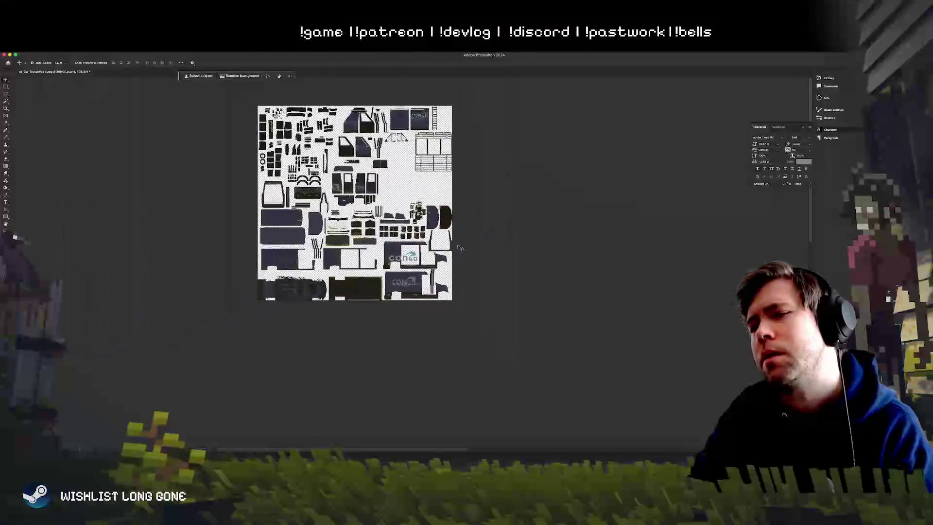
scroll(460, 247, up, 5)
click(369, 252)
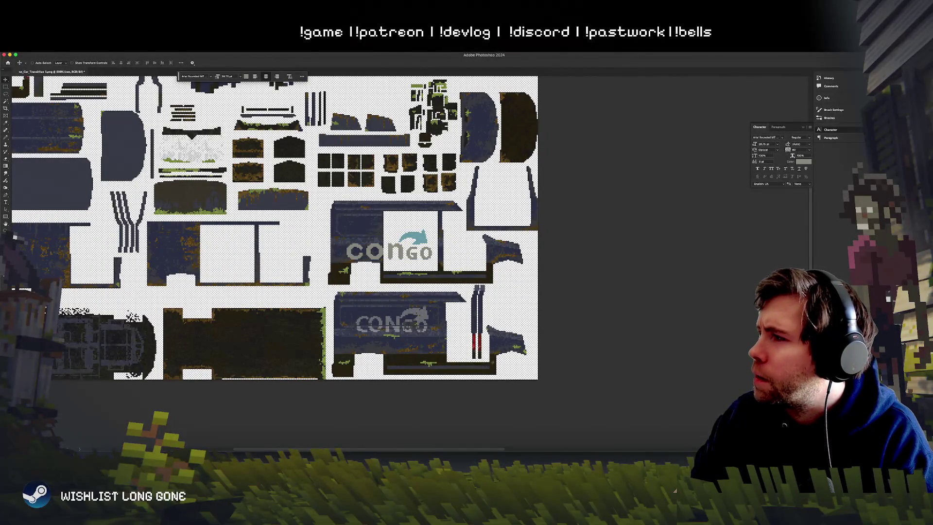
key(alt+Left)
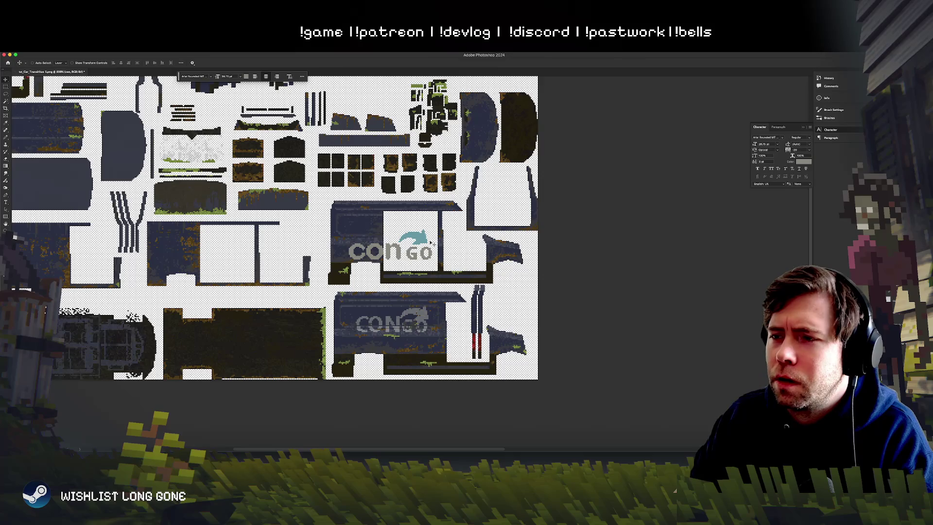
key(alt+Right)
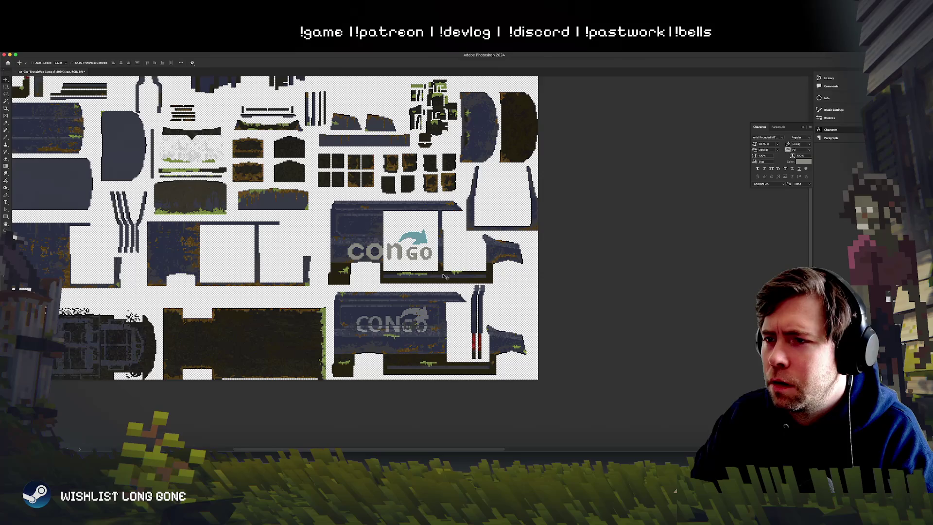
key(alt+Left)
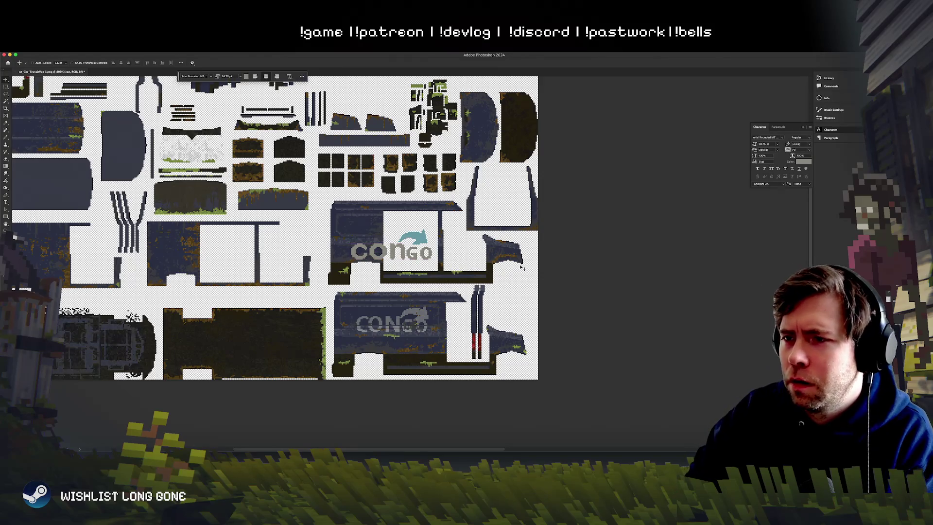
Step: Zoom in on the logo and nudge the 'con' text right into position
key(super+plus)
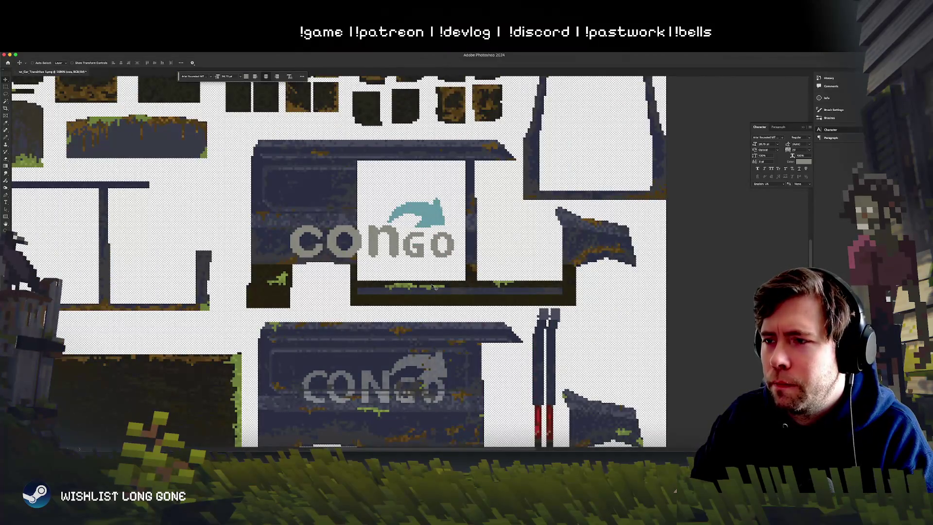
key(Right)
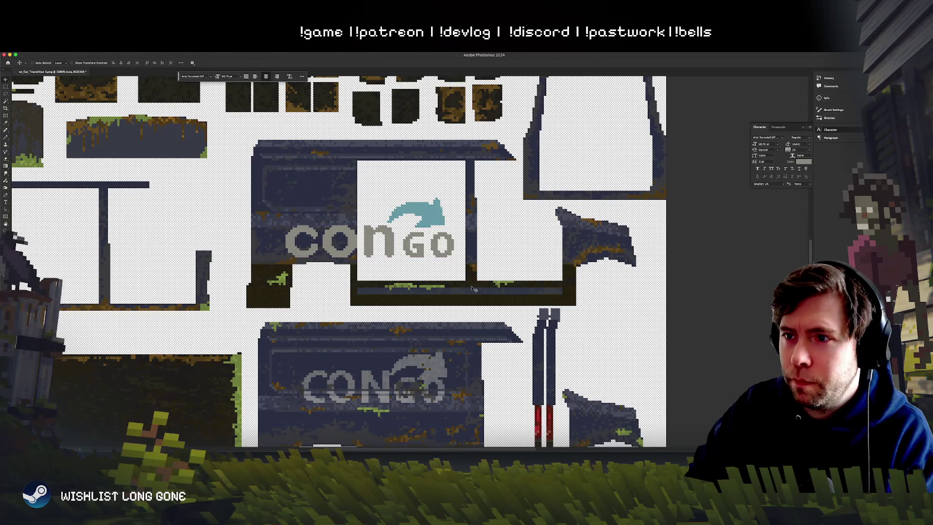
scroll(472, 289, left, 5)
scroll(472, 289, down, 2)
key(Right)
key(Right)
key(Right)
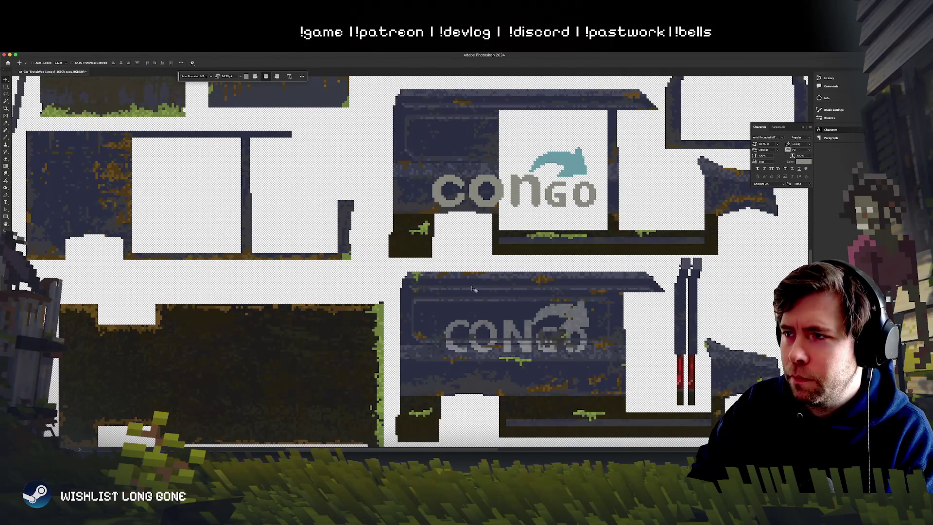
scroll(473, 288, down, 5)
scroll(470, 287, up, 4)
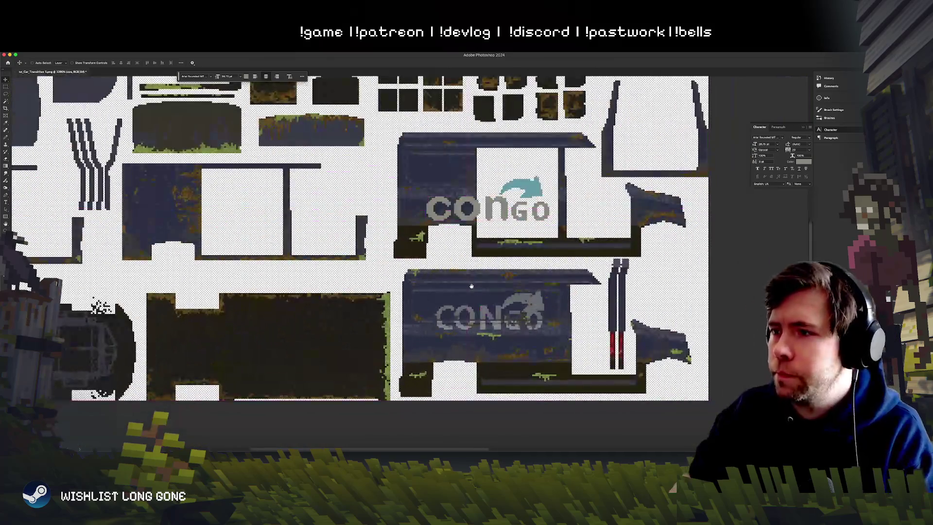
scroll(379, 295, right, 1)
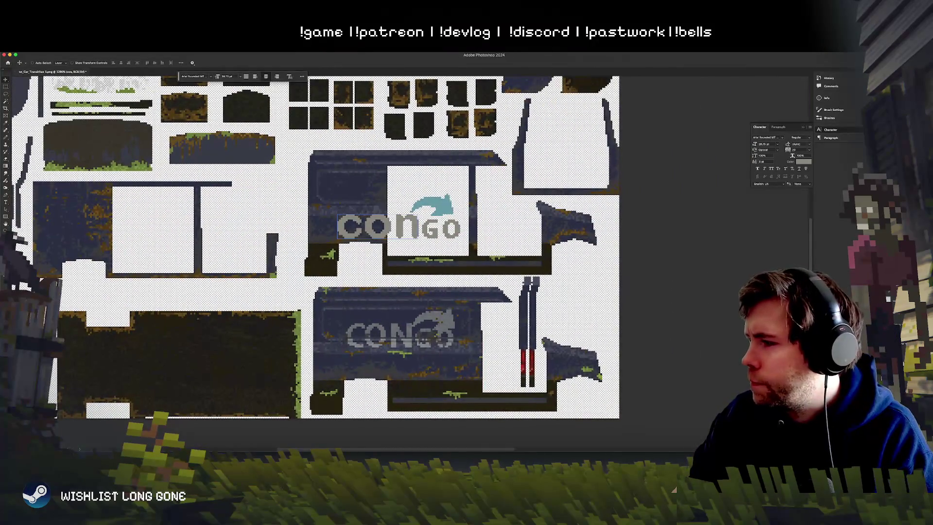
Step: Take the logo off the upper van panel, name it conGO_logo, and save under a new name
key(BackSpace)
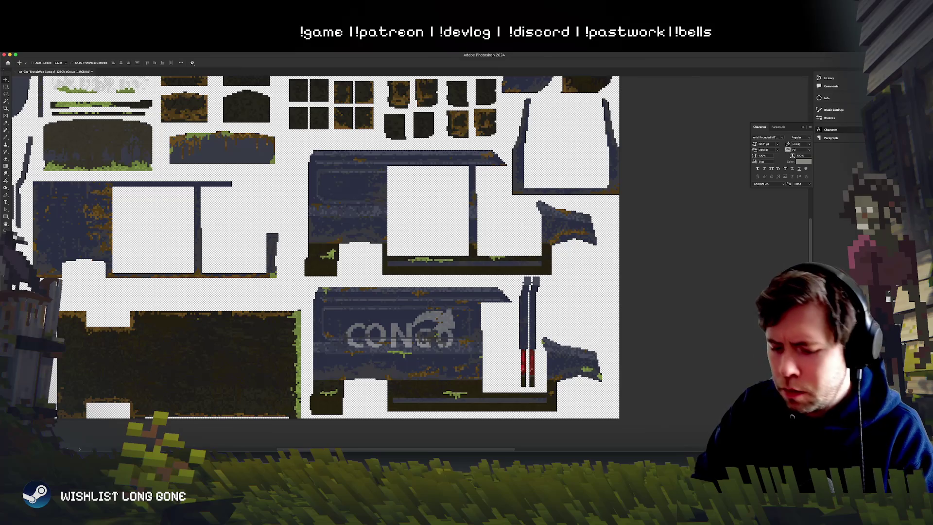
key(alt+bracketright)
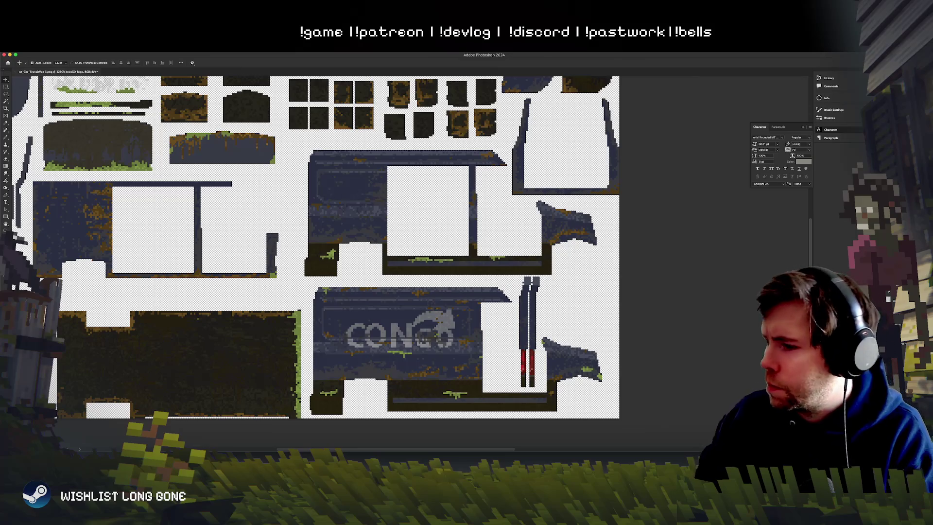
key(super+shift+s)
click(626, 291)
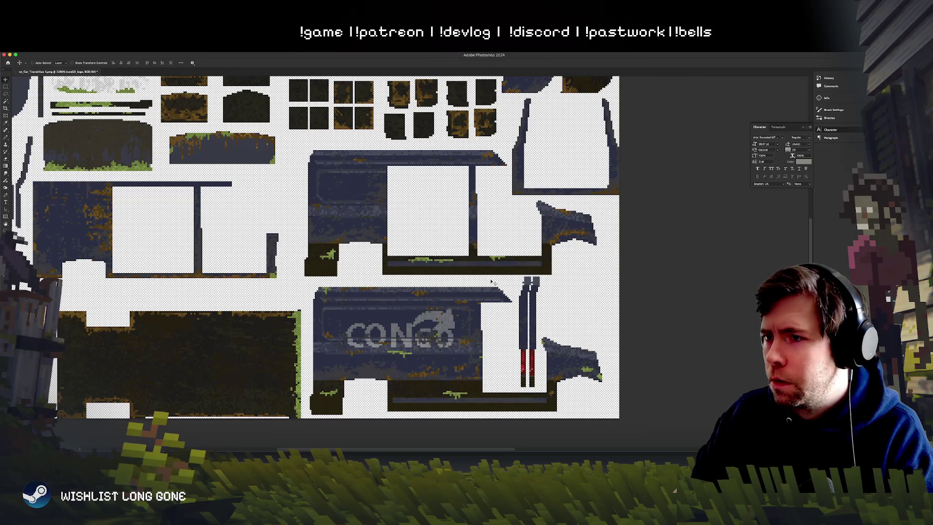
Step: Paste the CONGO logo back and place it on the left van side panel
key(ctrl+v)
mouse_move(485, 192)
mouse_down()
mouse_move(381, 244)
mouse_move(462, 234)
mouse_move(341, 233)
mouse_up()
click(7, 202)
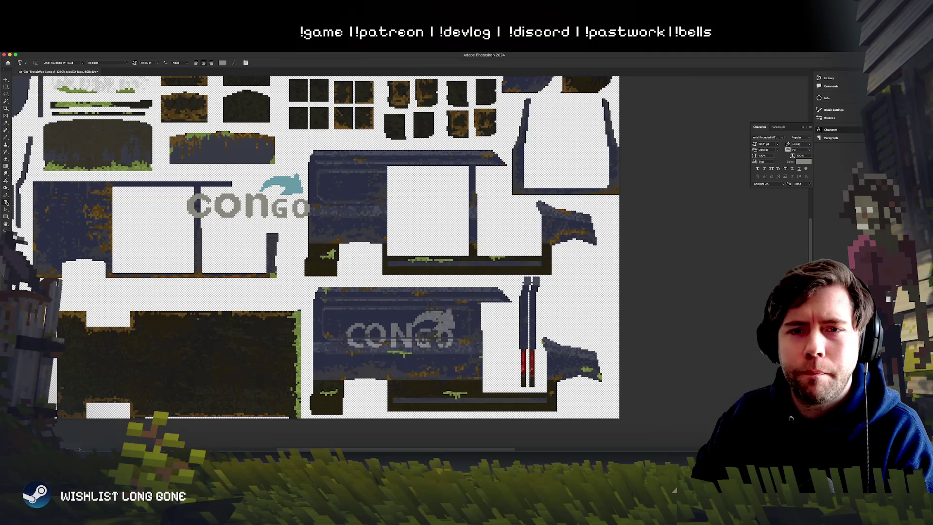
Step: Retype the logo's 'GO' letters as lowercase 'go'
drag(269, 207, 311, 207)
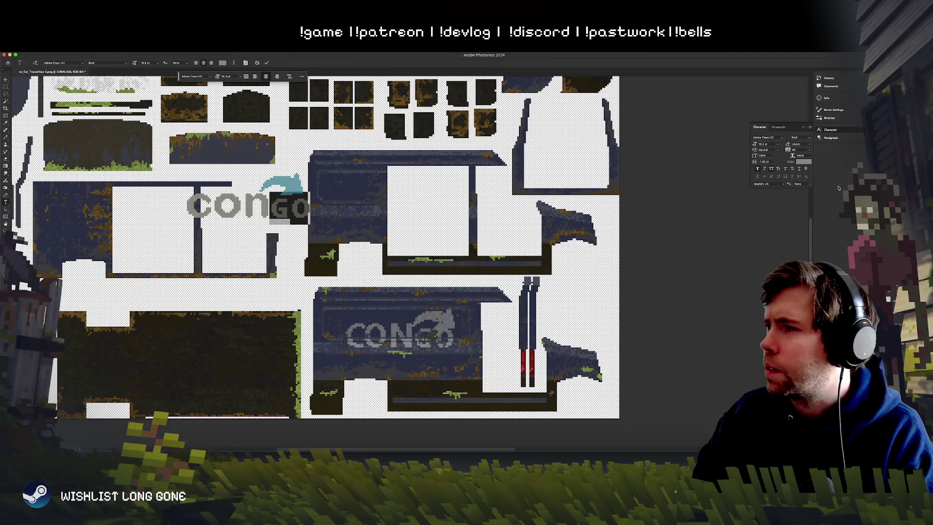
key(Right)
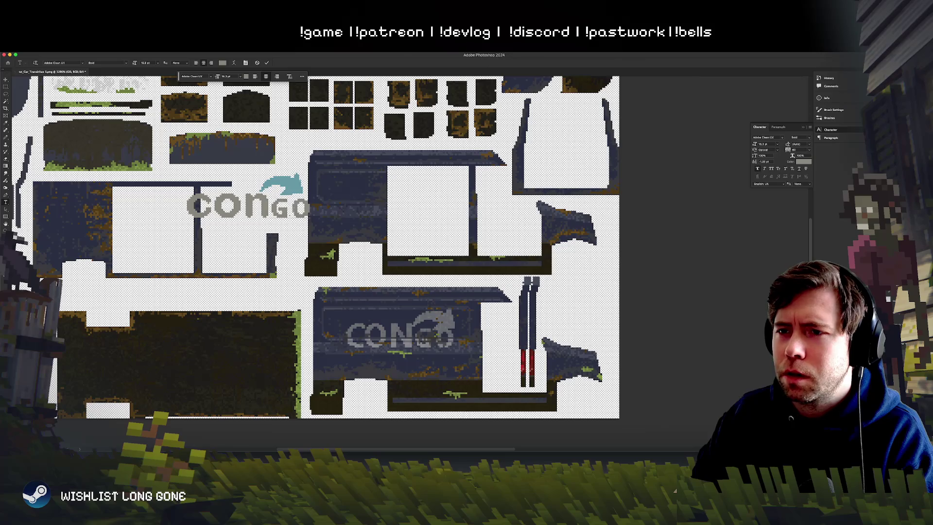
key(shift+End)
text(go)
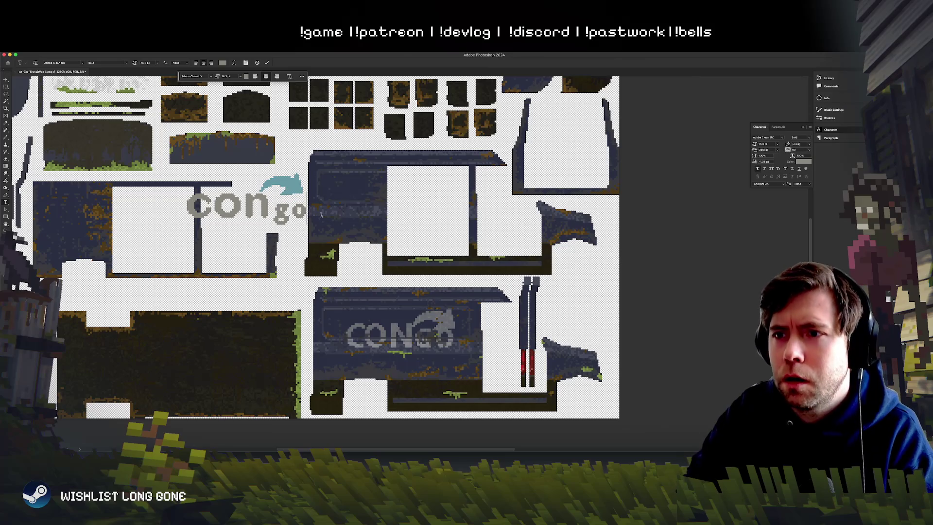
Step: Scale up the 'go' text and nudge it down to sit snugly after 'con'
click(6, 80)
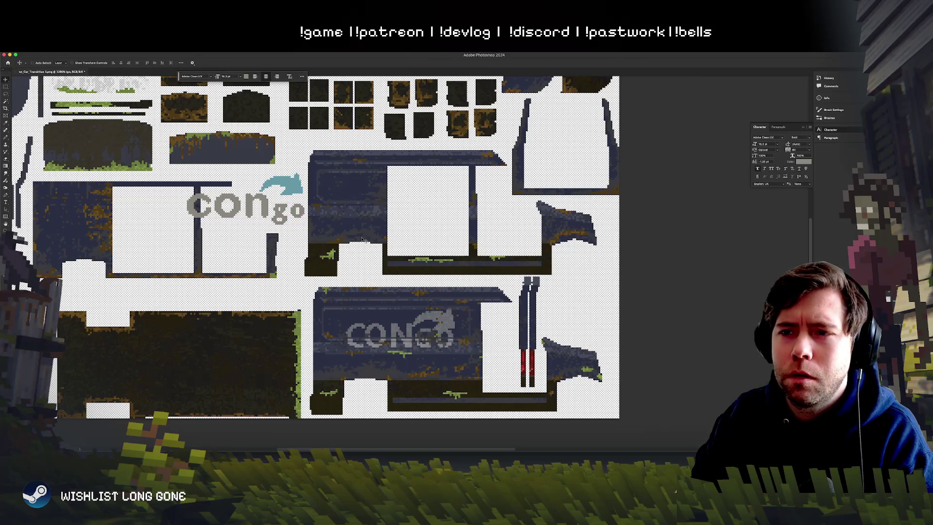
key(ctrl+t)
mouse_move(305, 196)
mouse_down()
mouse_move(317, 194)
mouse_move(292, 208)
mouse_move(296, 195)
mouse_up()
key(Return)
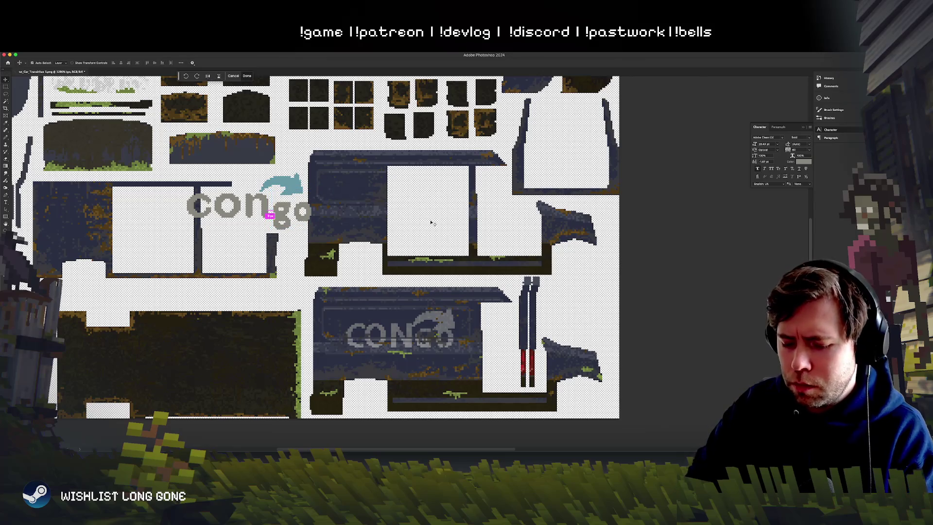
scroll(431, 223, down, 10)
scroll(431, 222, up, 5)
key(Down)
key(Down)
key(Down)
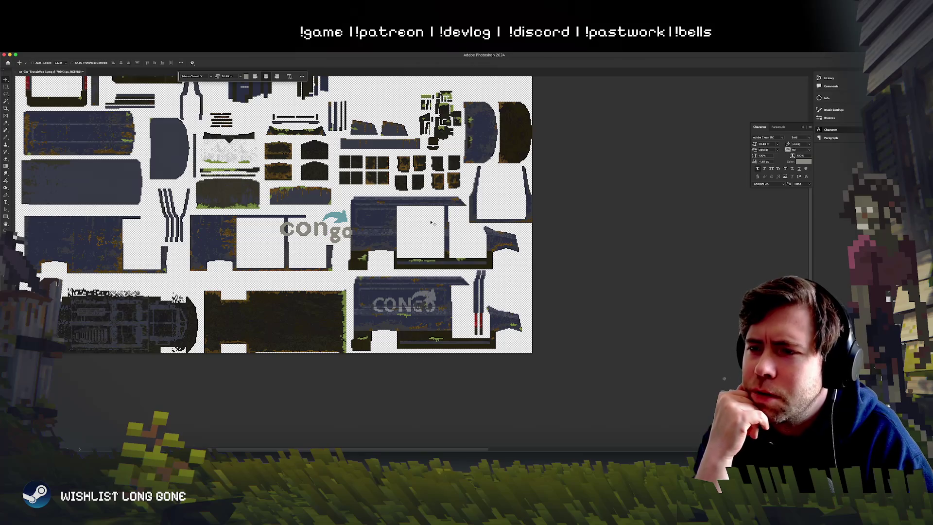
Step: Apply Faux Italic to the GO lettering to slant it
text(GO)
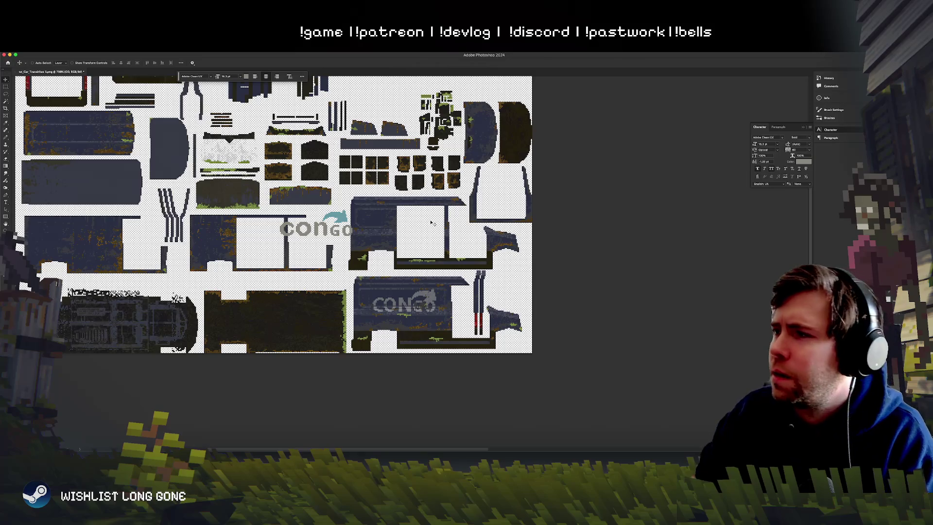
click(766, 169)
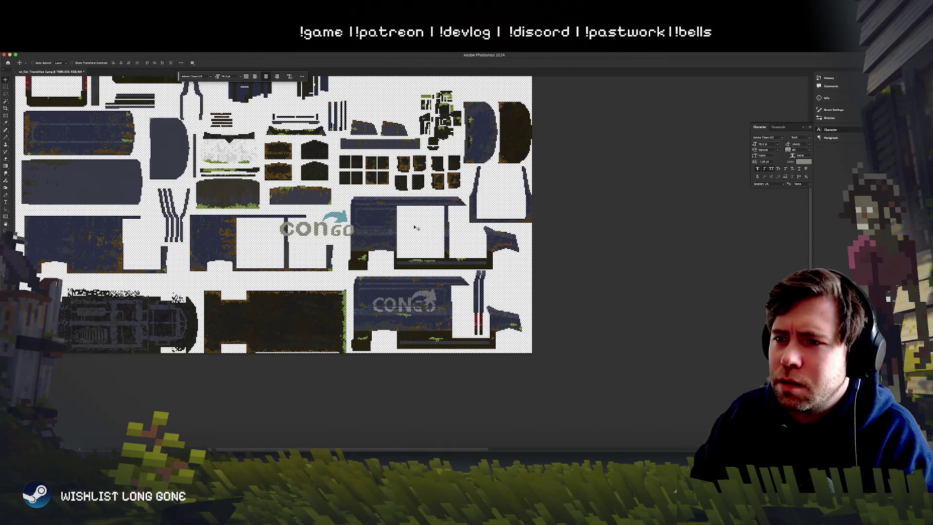
scroll(403, 228, up, 2)
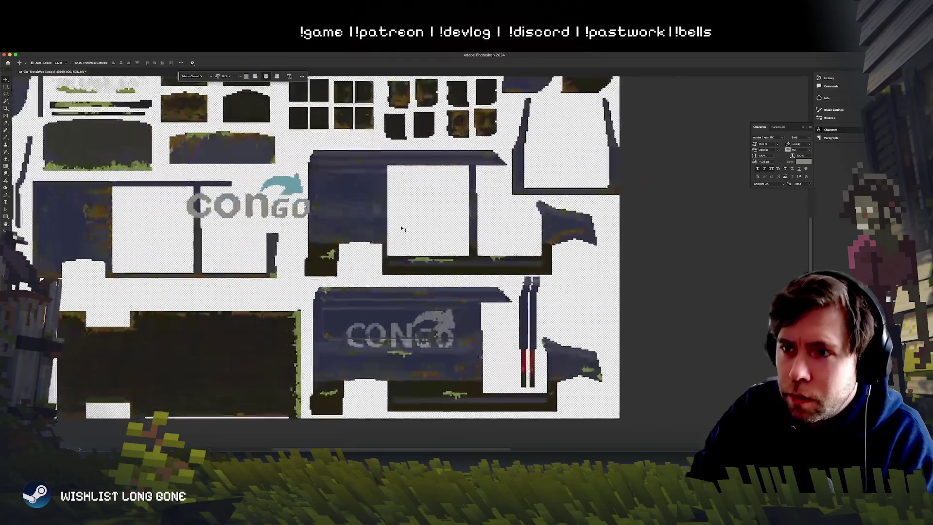
scroll(402, 228, up, 1)
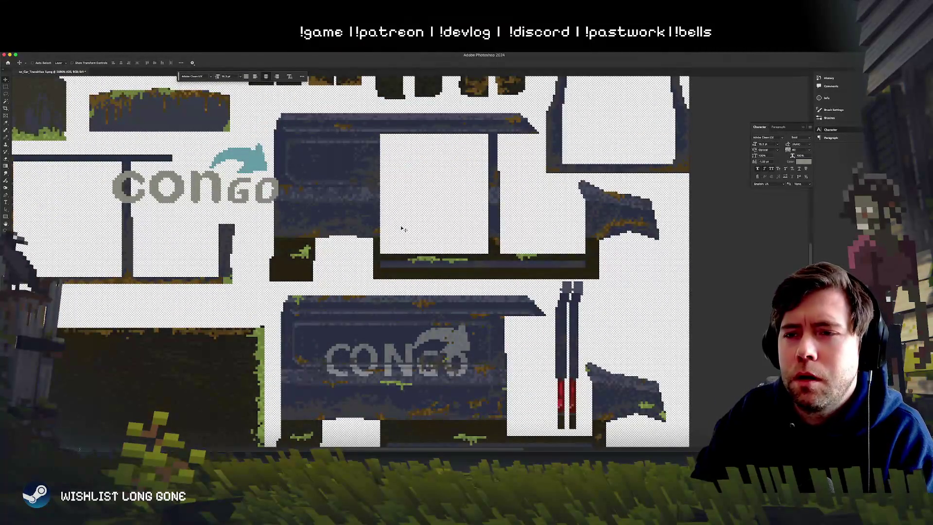
scroll(402, 229, up, 2)
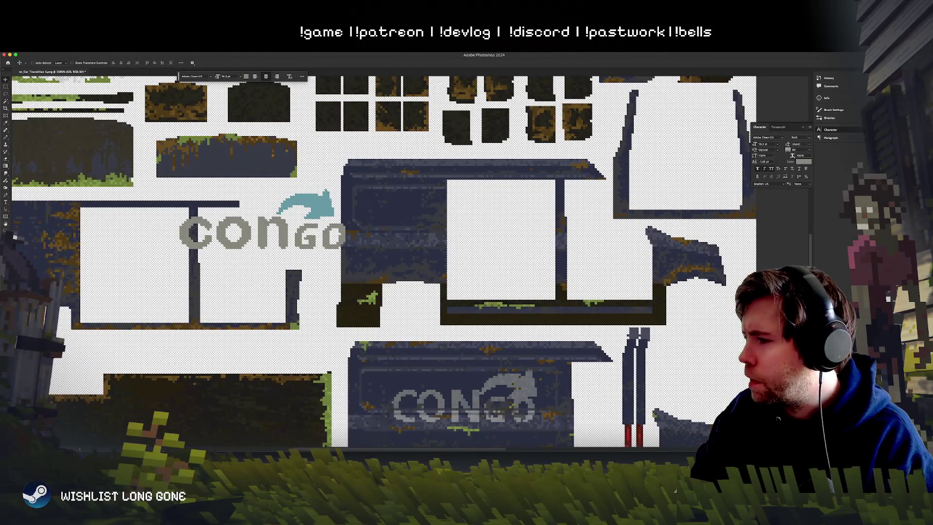
Step: Check the GO text's blending options, close them unchanged, and return to Layer 6 with the Pencil
key(alt+[)
key(alt+])
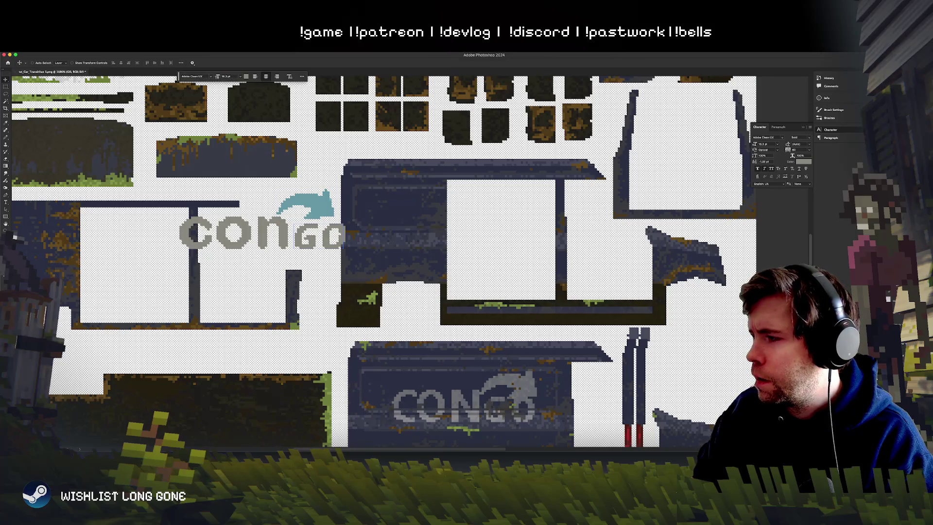
key(alt+ctrl+shift+b)
click(684, 150)
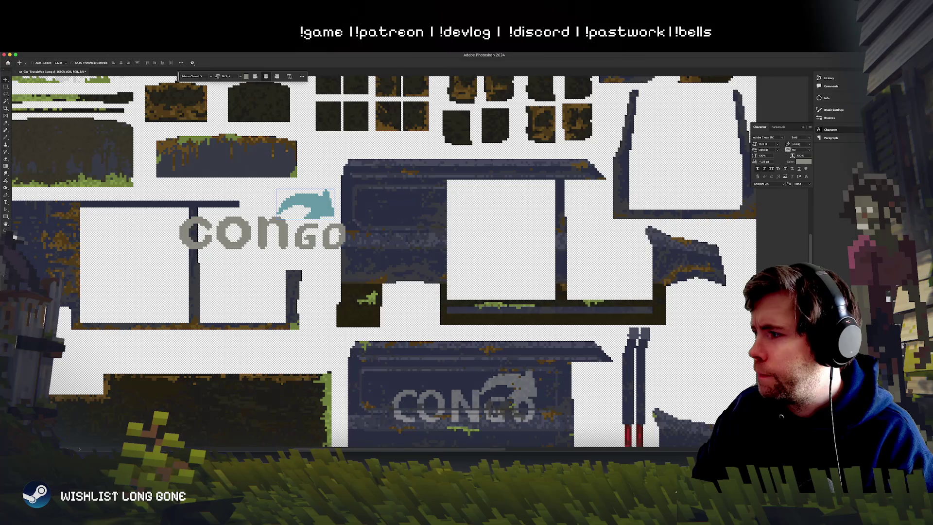
key(alt+[)
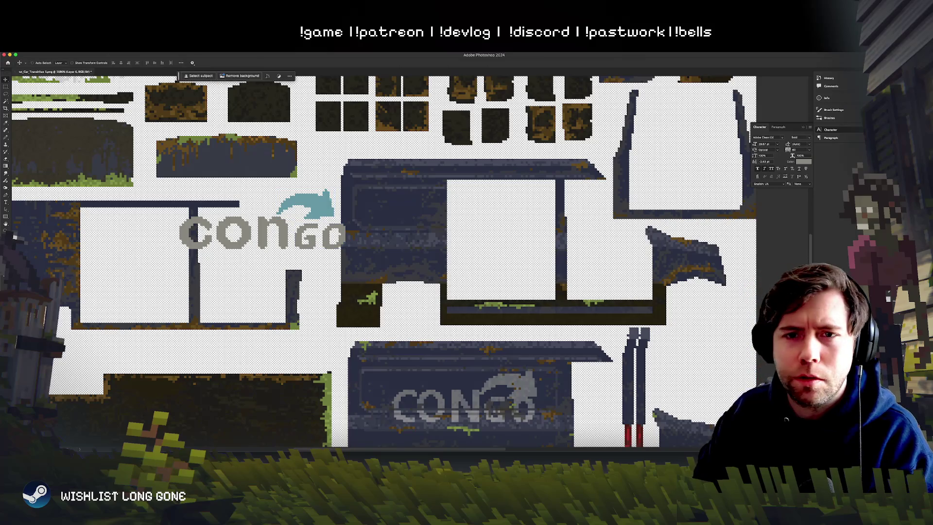
key(b)
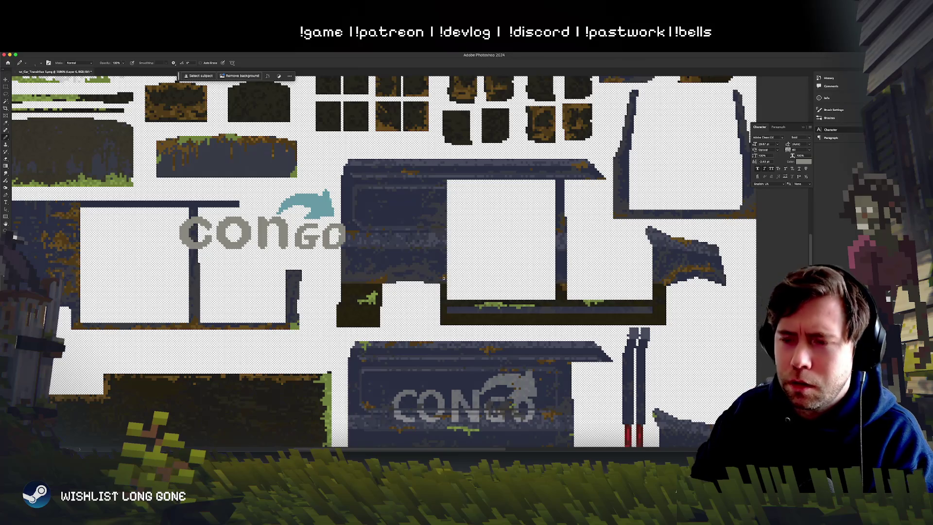
scroll(443, 277, down, 6)
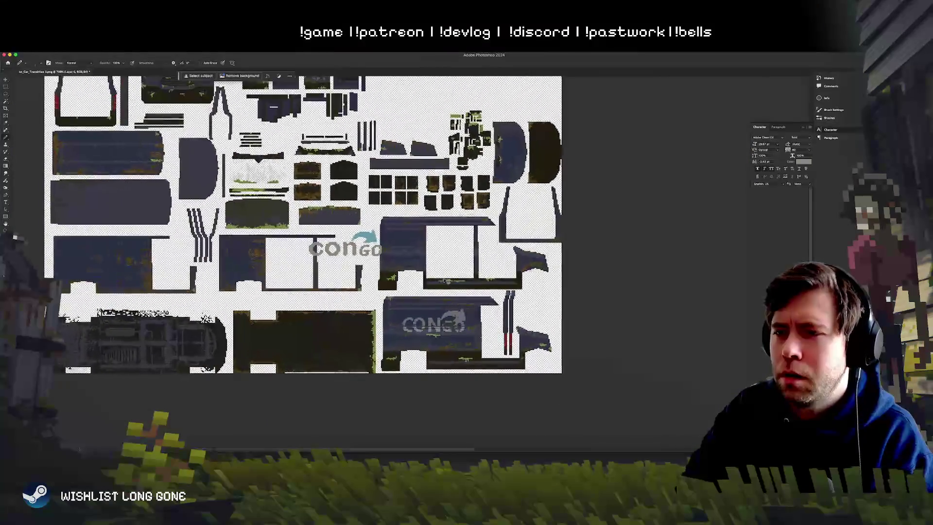
scroll(447, 281, up, 6)
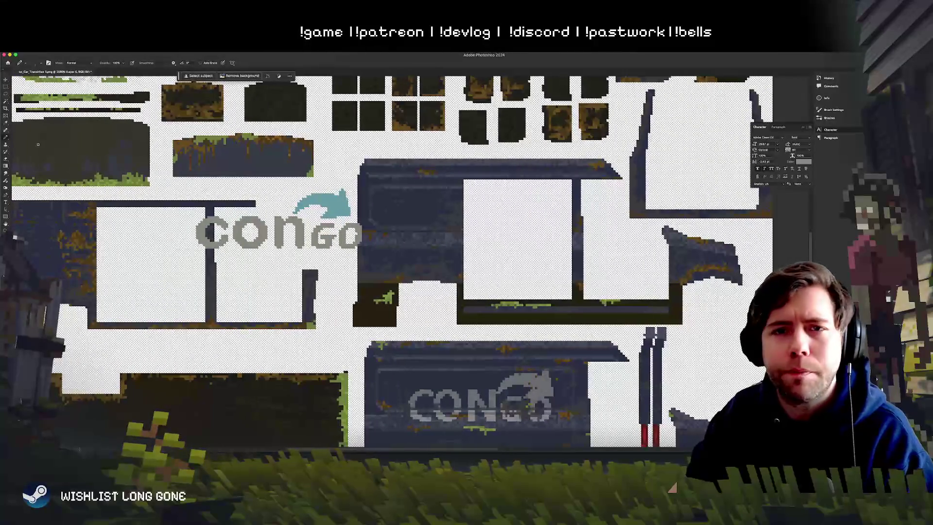
Step: Move the conGO_logo layer onto the upper van's side panel and fine-tune its position
click(10, 79)
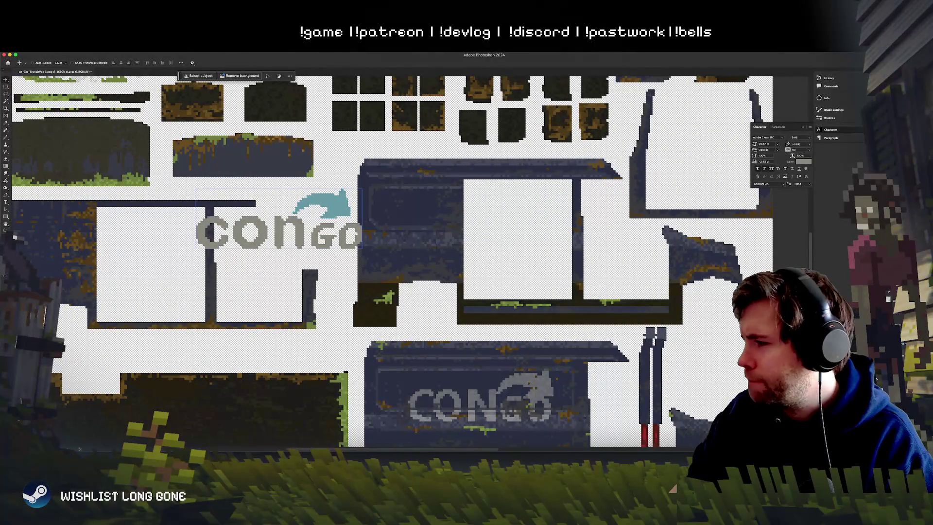
click(360, 206)
mouse_move(374, 301)
mouse_down()
mouse_move(592, 305)
mouse_move(568, 297)
mouse_up()
scroll(456, 295, down, 2)
mouse_move(456, 295)
mouse_down()
mouse_move(385, 354)
mouse_move(415, 289)
mouse_up()
mouse_move(556, 371)
mouse_down()
mouse_move(376, 370)
mouse_move(546, 385)
mouse_move(408, 359)
mouse_move(452, 336)
mouse_move(375, 352)
mouse_move(515, 301)
mouse_move(616, 291)
mouse_up()
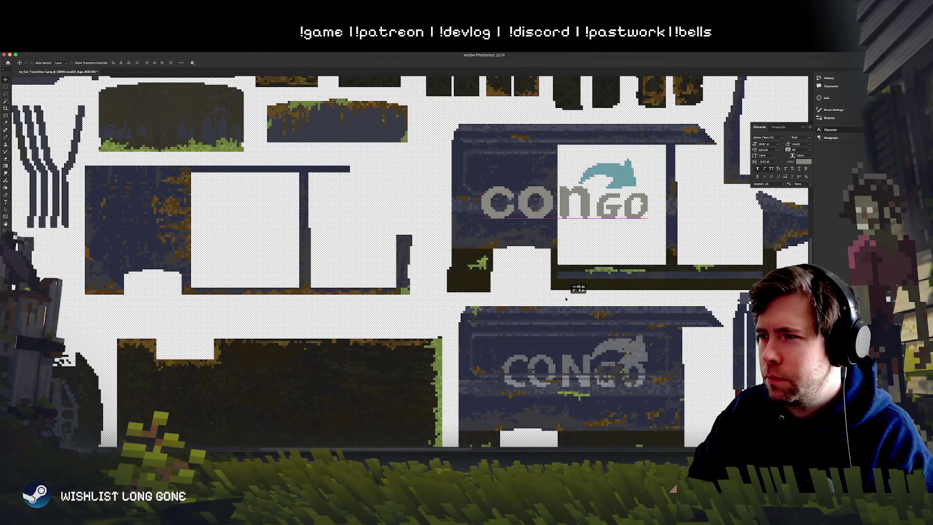
drag(485, 319, 443, 259)
right_click(514, 289)
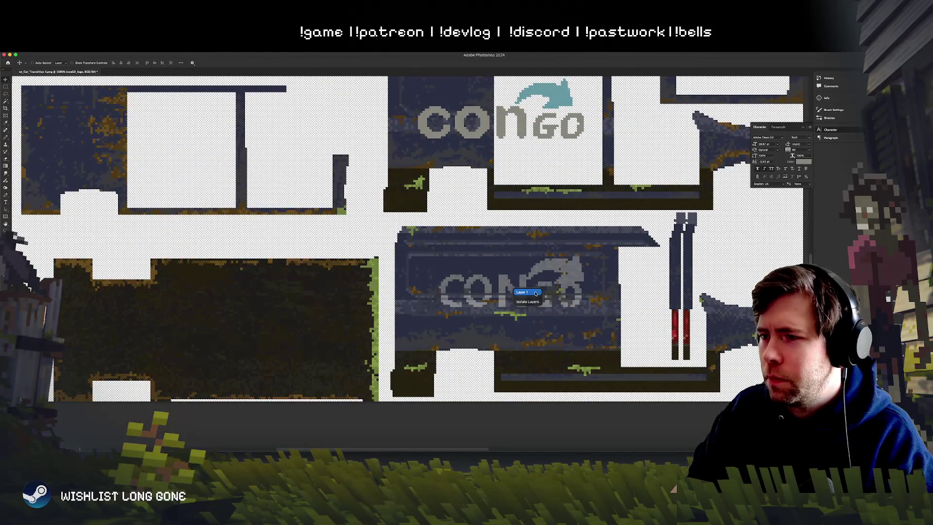
click(521, 292)
key(b)
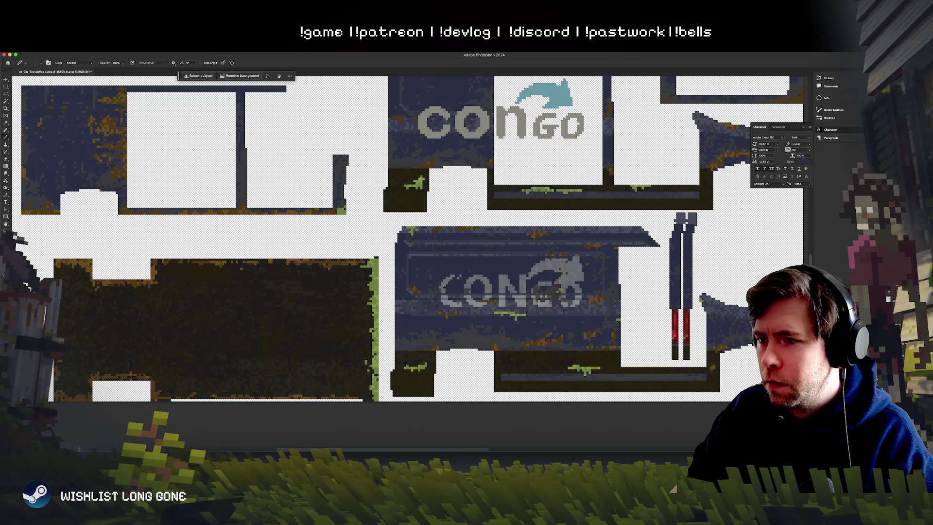
right_click(459, 281)
key(Escape)
mouse_move(460, 295)
mouse_down()
mouse_move(552, 281)
mouse_move(555, 309)
mouse_up()
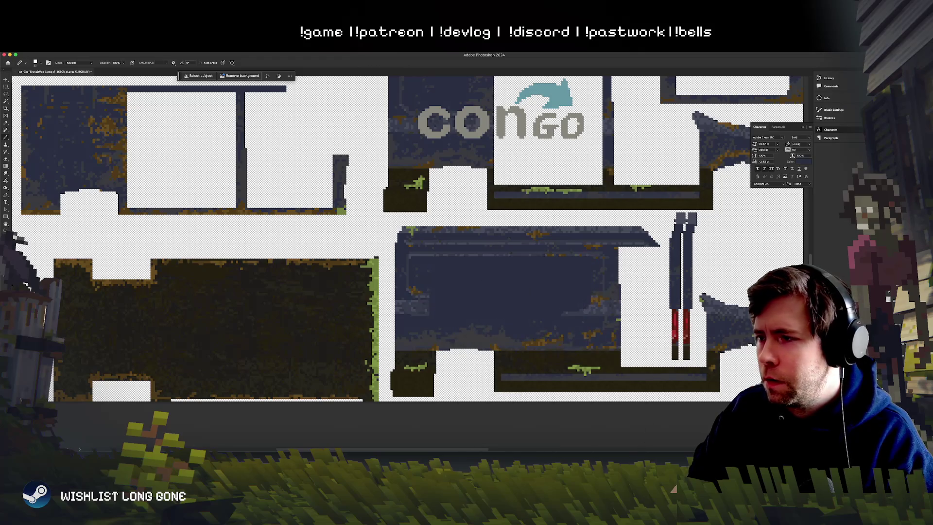
key(ctrl+alt+b)
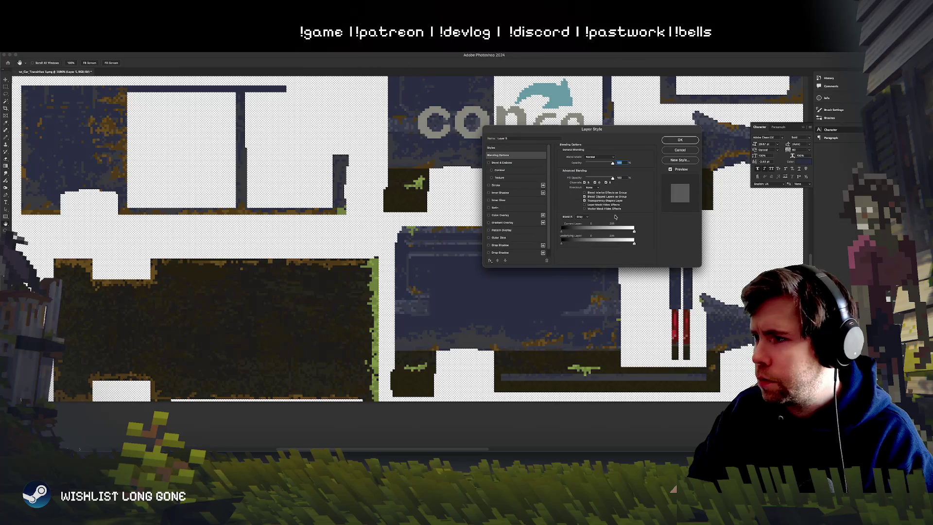
mouse_move(605, 232)
mouse_down()
mouse_move(567, 233)
mouse_move(634, 232)
mouse_up()
click(680, 140)
key(e)
drag(428, 306, 527, 313)
key(ctrl+z)
key(ctrl+z)
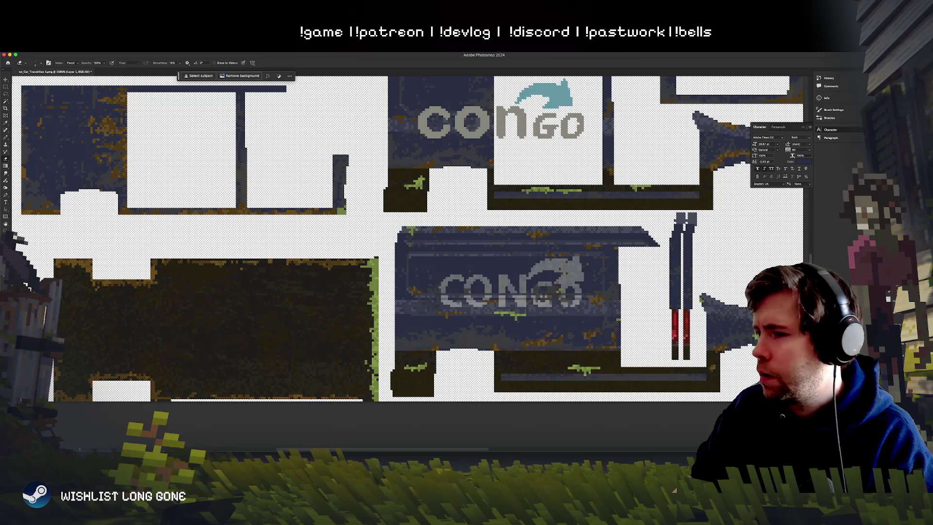
click(130, 47)
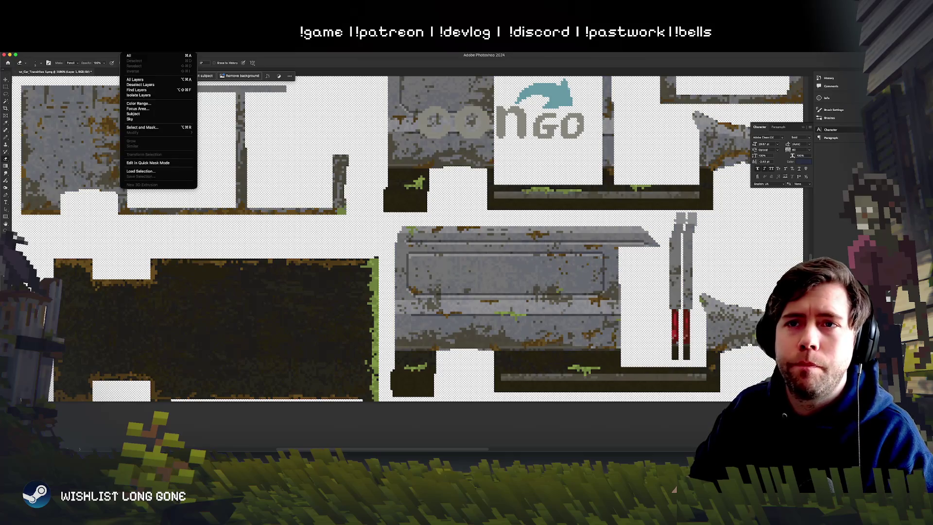
Step: Abandon a Color Range selection and paint dark blue over the faded lower CONGO logo with the Pencil
click(139, 104)
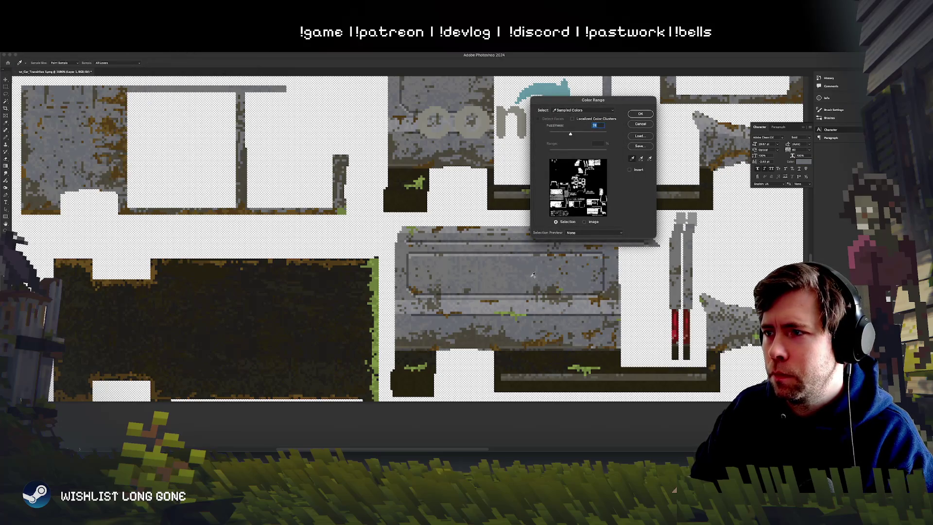
click(641, 114)
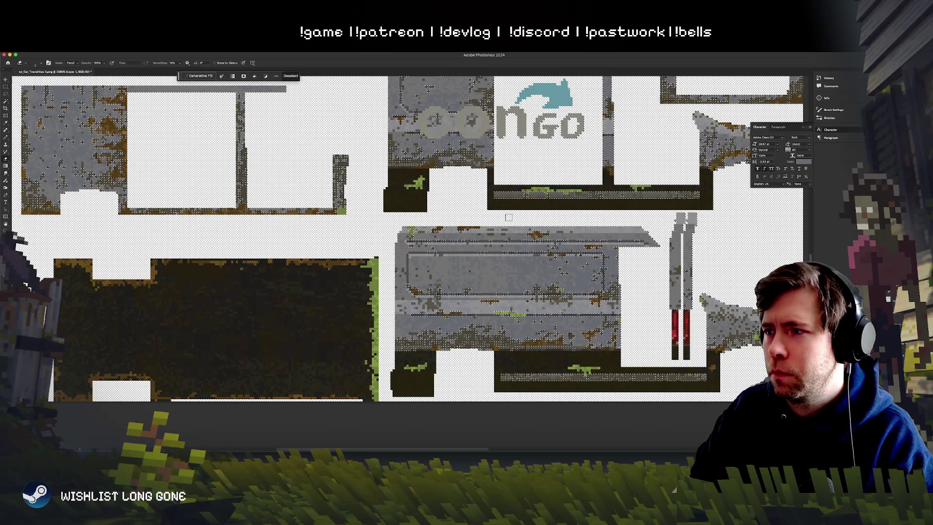
key(ctrl+z)
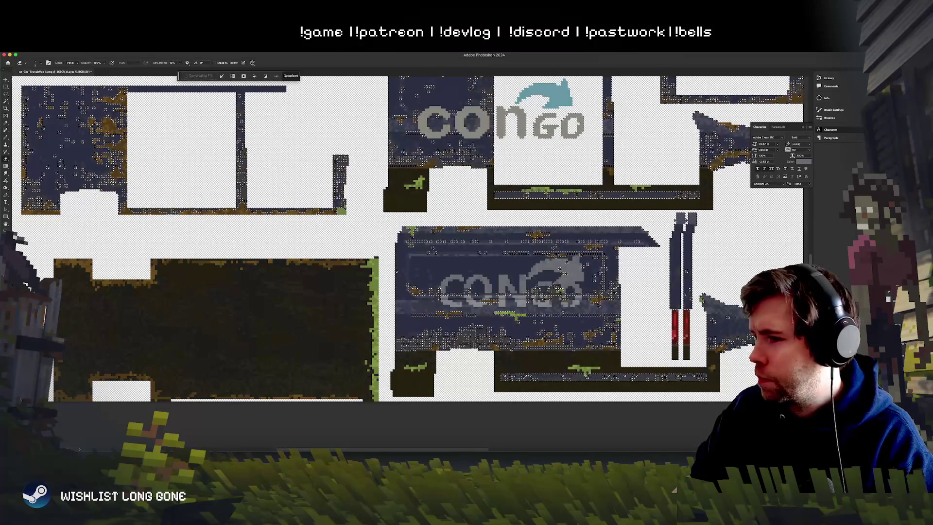
key(ctrl+d)
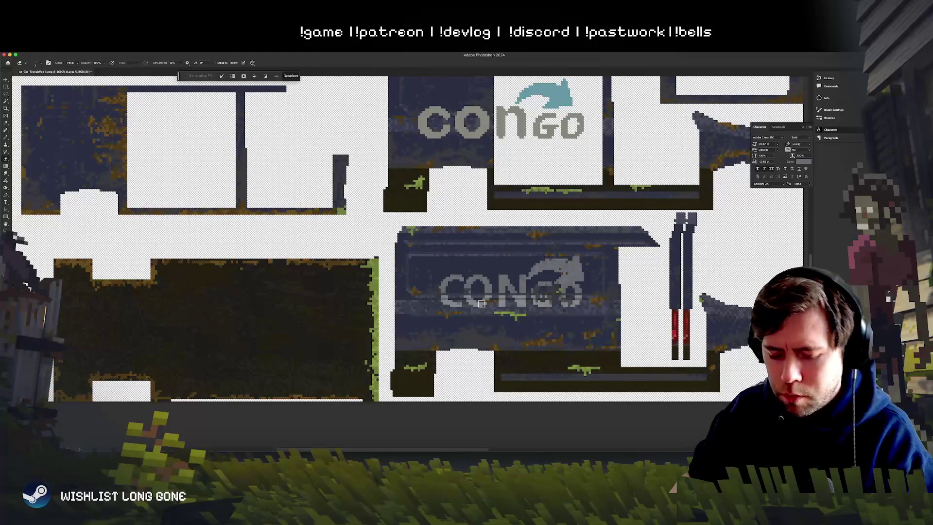
key(b)
mouse_move(521, 310)
mouse_down()
mouse_move(480, 289)
mouse_move(437, 297)
mouse_move(591, 287)
mouse_move(581, 259)
mouse_up()
scroll(486, 243, right, 5)
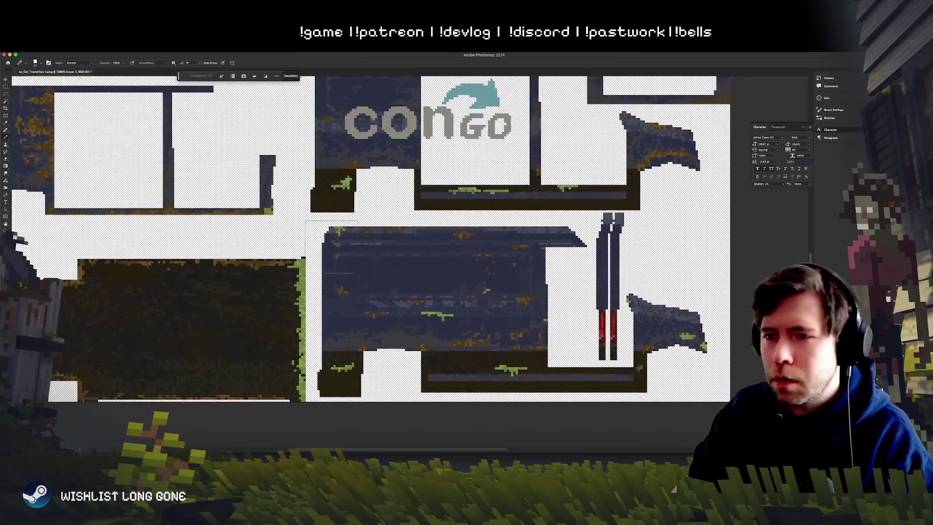
Step: Drag conGO_logo onto the lower van panel and raise the Underlying Layer black Blend If slider
click(6, 79)
mouse_move(447, 128)
mouse_down()
mouse_move(441, 184)
mouse_move(485, 232)
mouse_move(491, 299)
mouse_up()
key(ctrl+j)
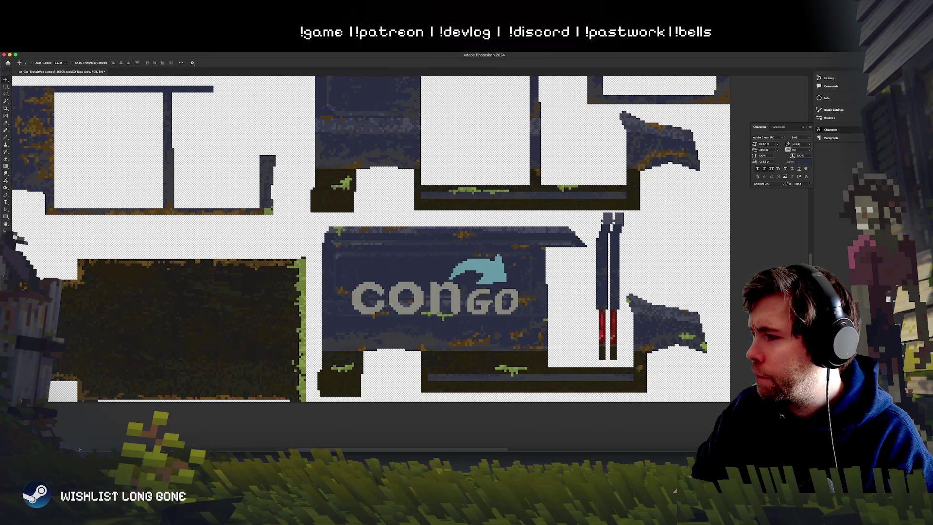
key(ctrl+z)
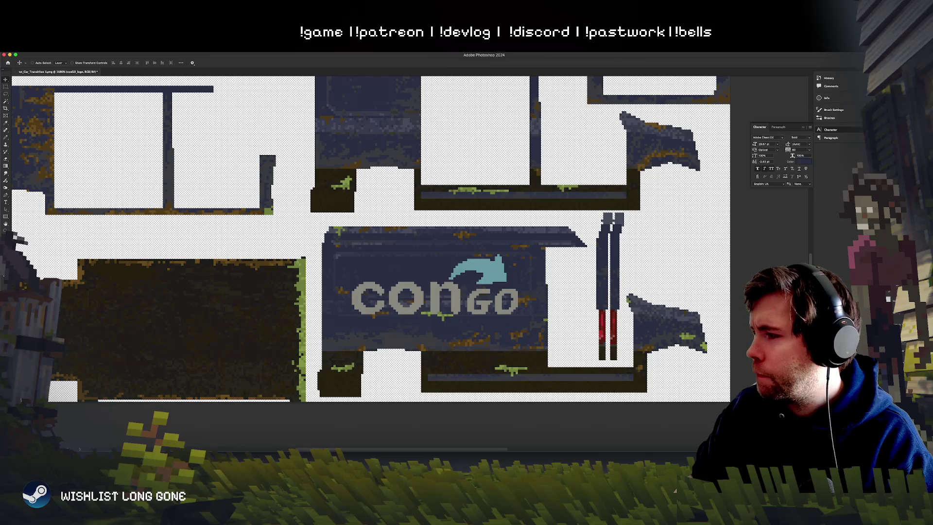
drag(451, 297, 451, 303)
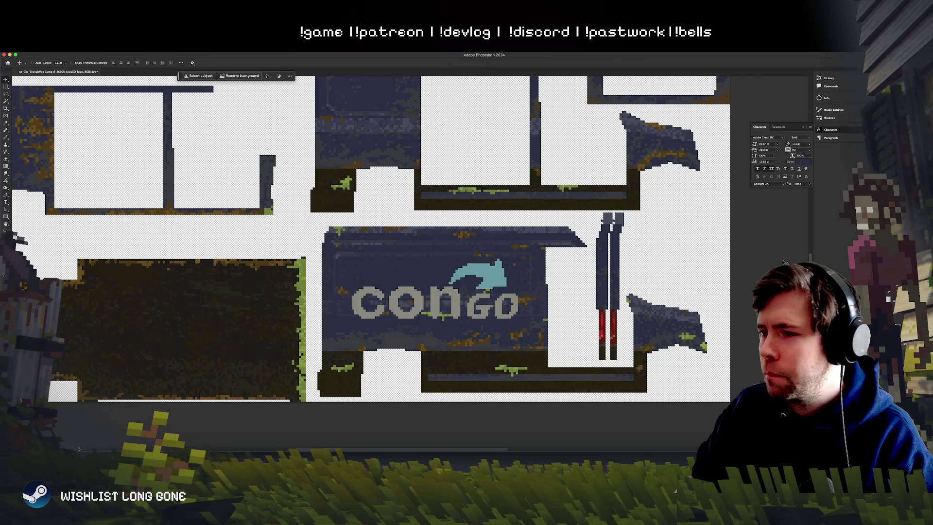
mouse_move(562, 243)
mouse_down()
mouse_move(587, 245)
mouse_move(571, 247)
mouse_up()
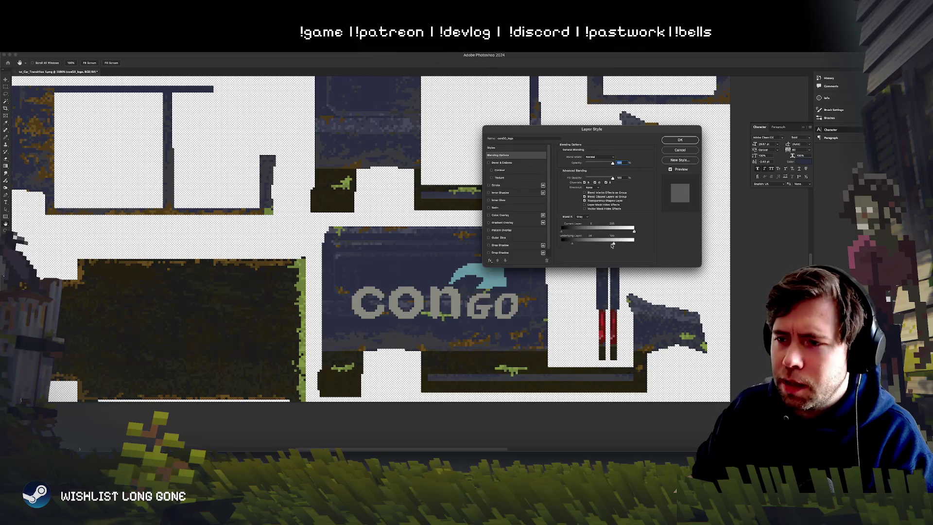
Step: Drag the Underlying Layer white slider to about 68 and apply the layer style
mouse_move(634, 242)
mouse_down()
mouse_move(560, 246)
mouse_move(575, 245)
mouse_up()
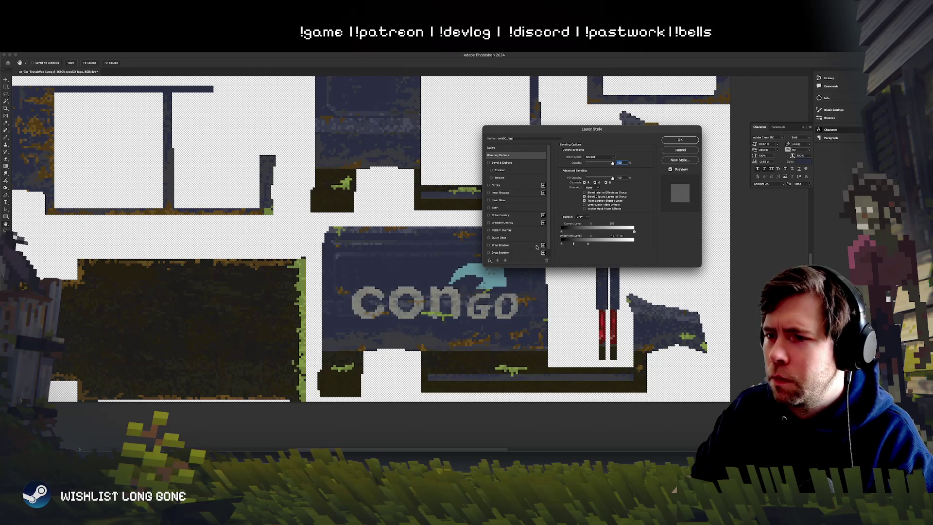
key(Return)
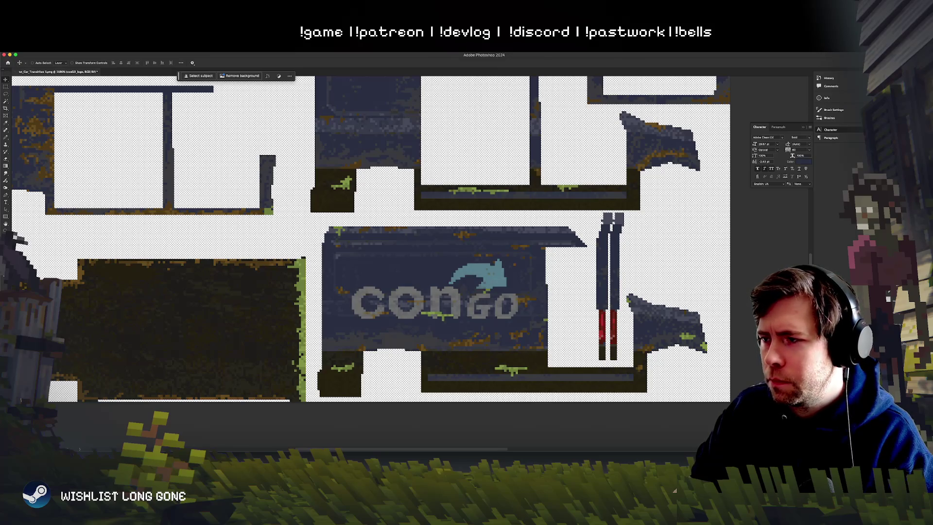
scroll(545, 242, down, 3)
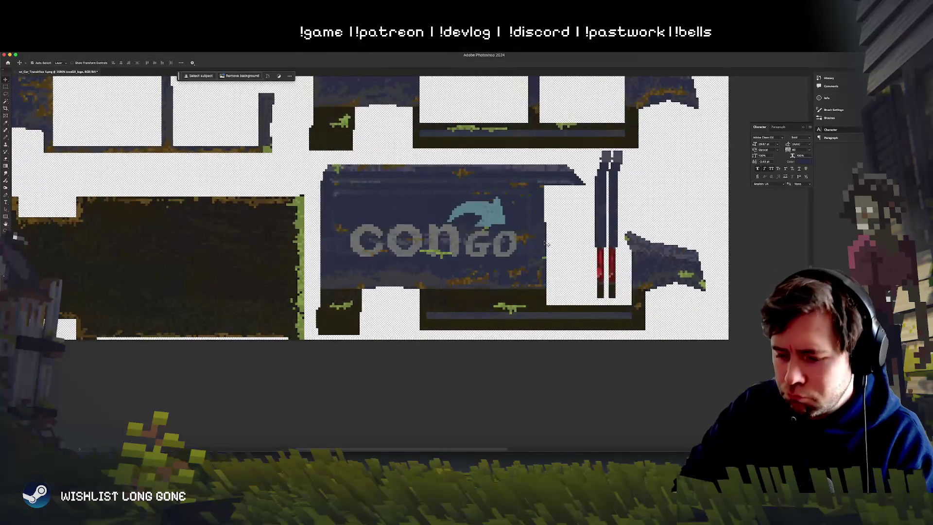